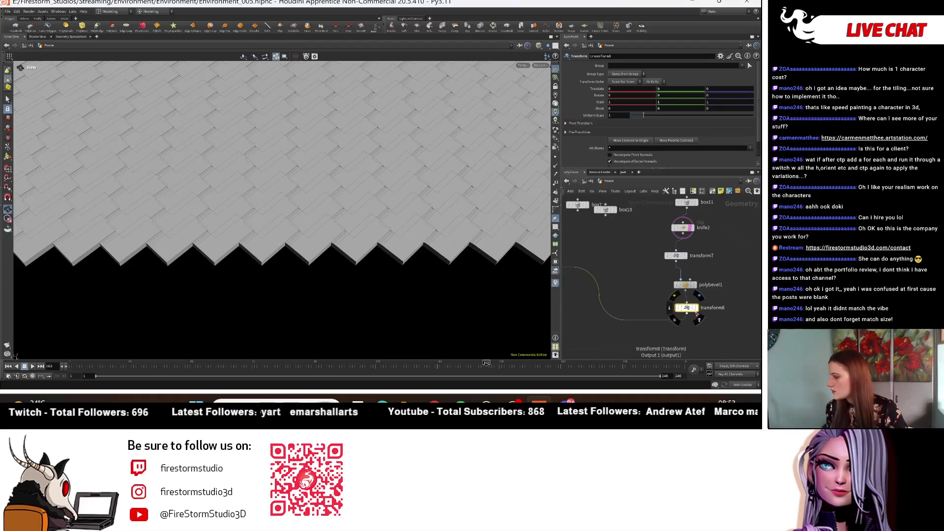
Display the copytopoints3 output and frame the overlapping tile geometry
left_click(699, 315)
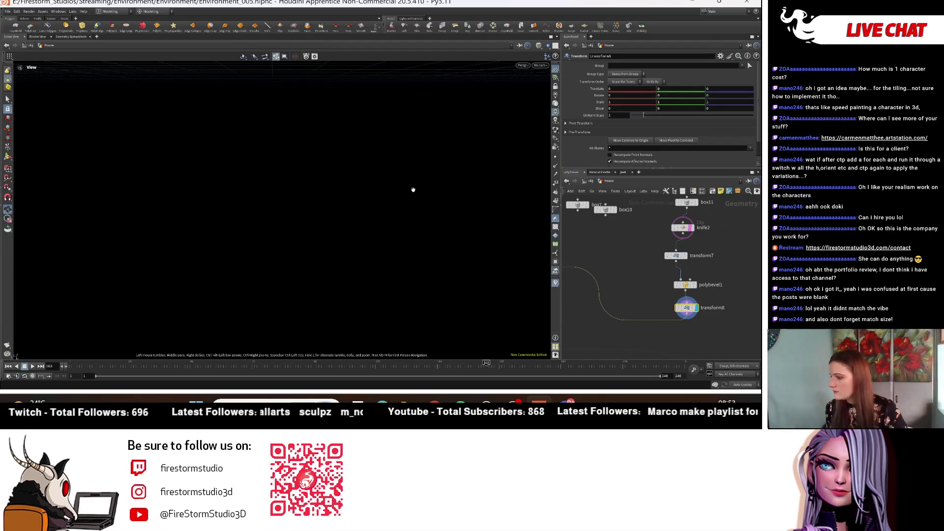
key("f")
middle_click_drag(580, 283, 636, 286)
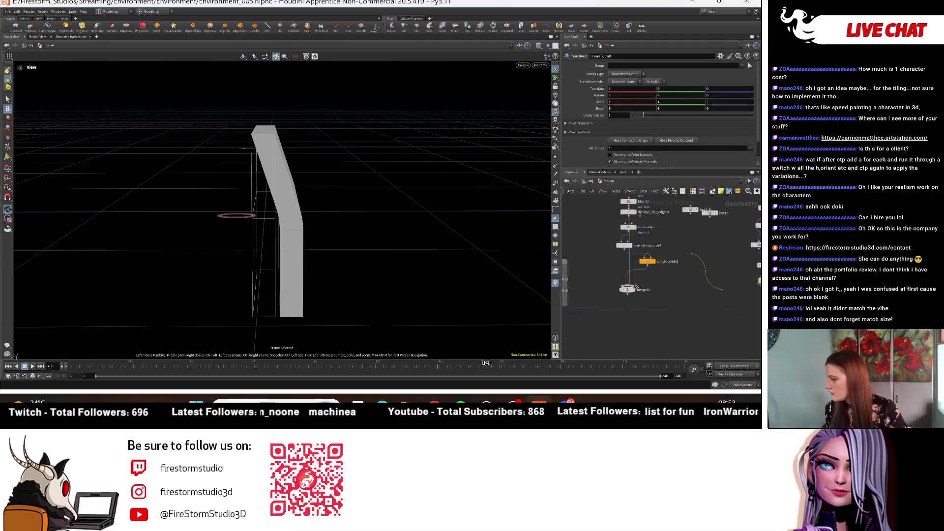
left_click(657, 262)
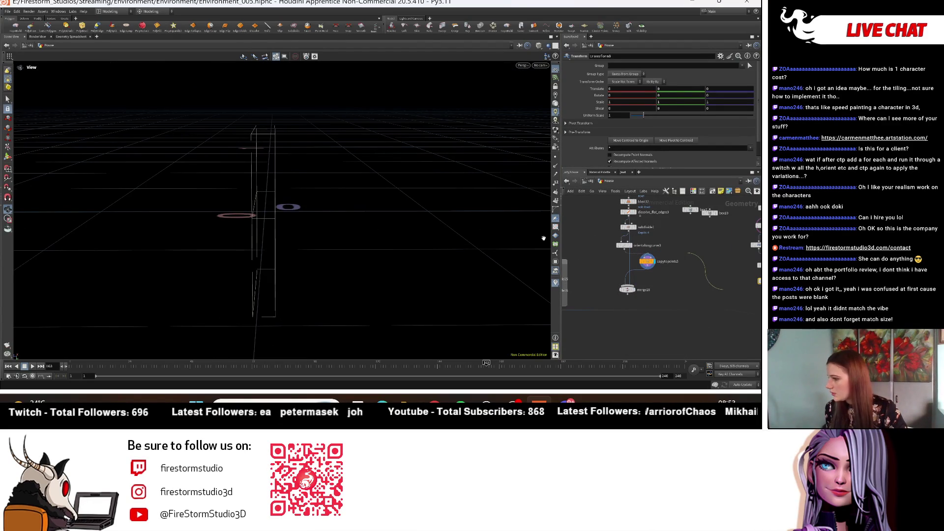
left_click(650, 264)
Orbit and zoom in on the shingle tiles from low and slightly higher angles
mouse_move(320, 149)
left_mouse_down()
mouse_move(310, 139)
mouse_move(455, 263)
mouse_move(347, 73)
mouse_move(444, 156)
mouse_move(297, 163)
mouse_move(359, 169)
mouse_move(326, 293)
mouse_move(261, 234)
mouse_move(167, 226)
mouse_move(392, 238)
left_mouse_up()
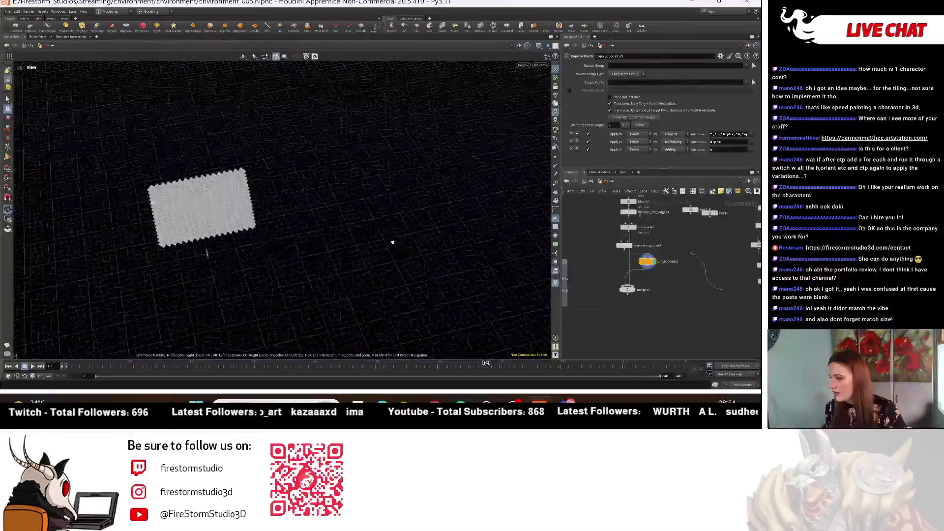
scroll(392, 238, "up", 5)
scroll(392, 238, "down", 5)
mouse_move(217, 334)
left_mouse_down()
mouse_move(343, 227)
mouse_move(442, 289)
left_mouse_up()
scroll(380, 263, "up", 5)
left_click_drag(381, 263, 363, 244)
left_click_drag(439, 280, 442, 266)
middle_click_drag(711, 311, 634, 344)
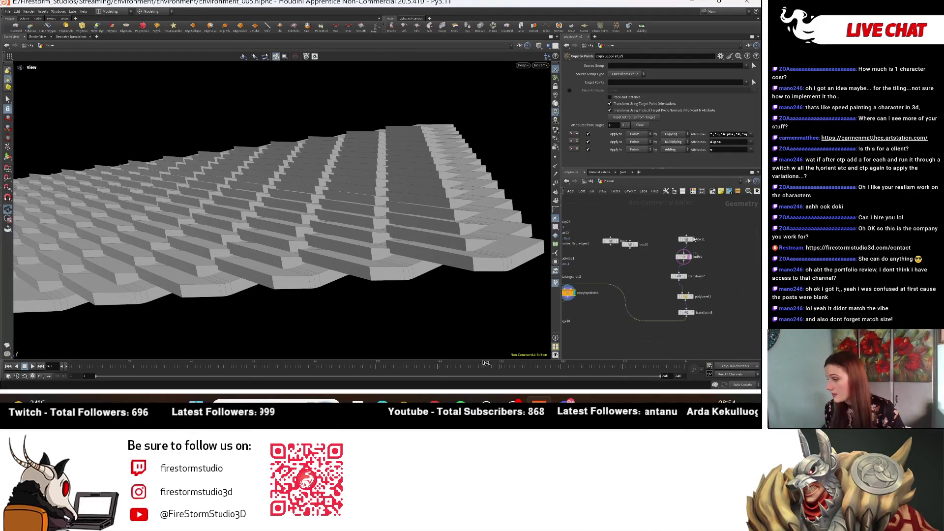
left_click(690, 316)
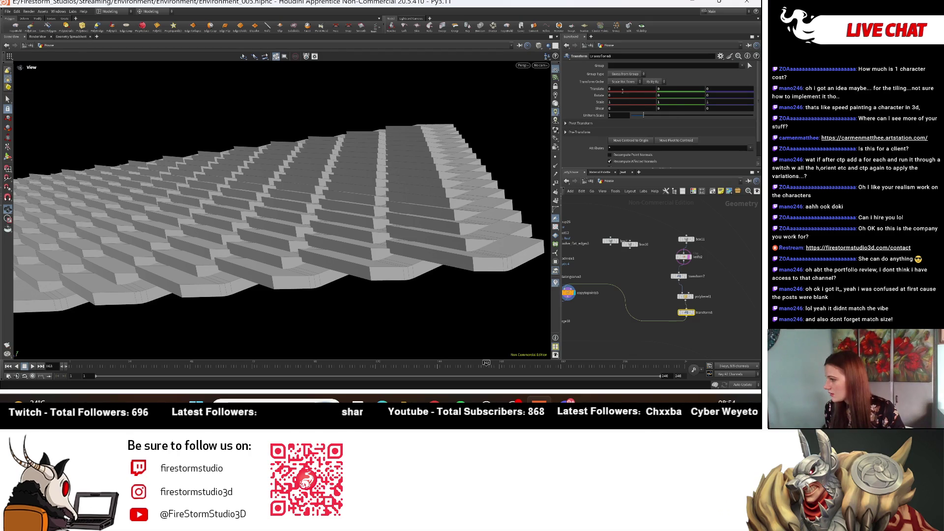
Adjust transform8's Translate X, set Rotate Z to about 44, and undo a Scale Z change
mouse_move(621, 92)
middle_mouse_down()
mouse_move(648, 89)
mouse_move(605, 81)
middle_mouse_up()
middle_click_drag(680, 89, 720, 83)
mouse_move(450, 185)
left_mouse_down()
mouse_move(407, 331)
mouse_move(429, 247)
left_mouse_up()
middle_click_drag(725, 96, 740, 86)
mouse_move(403, 207)
left_mouse_down()
mouse_move(394, 216)
mouse_move(427, 233)
mouse_move(367, 147)
mouse_move(329, 205)
mouse_move(254, 197)
mouse_move(314, 247)
mouse_move(297, 211)
mouse_move(280, 270)
mouse_move(234, 254)
mouse_move(511, 157)
mouse_move(546, 118)
left_mouse_up()
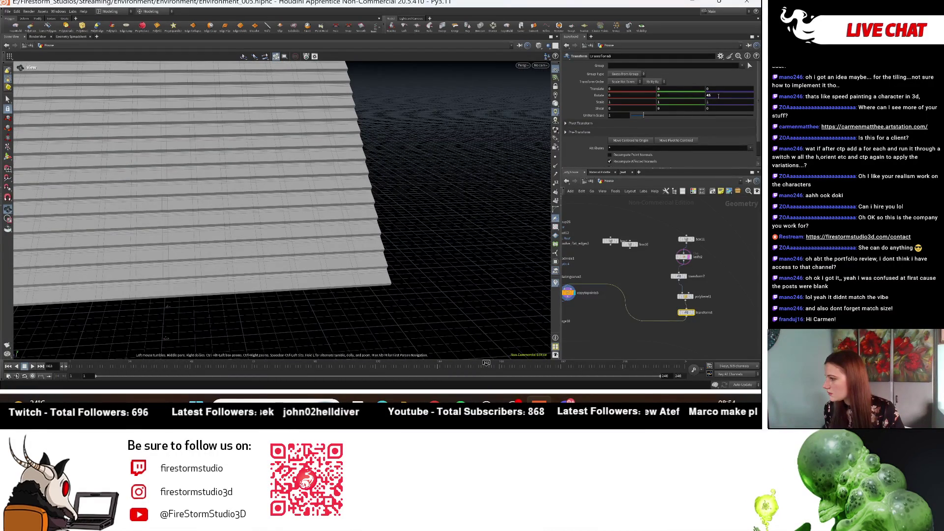
mouse_move(723, 103)
middle_mouse_down()
mouse_move(667, 103)
mouse_move(661, 92)
mouse_move(621, 113)
mouse_move(576, 111)
mouse_move(613, 112)
middle_mouse_up()
key("ctrl+z")
key("ctrl+z")
Orbit around the sloped shingle roof to check it from front and oblique angles
mouse_move(248, 184)
left_mouse_down()
mouse_move(350, 224)
mouse_move(276, 186)
mouse_move(341, 234)
mouse_move(158, 252)
mouse_move(366, 216)
mouse_move(378, 202)
mouse_move(278, 118)
mouse_move(259, 169)
left_mouse_up()
left_click_drag(354, 245, 366, 236)
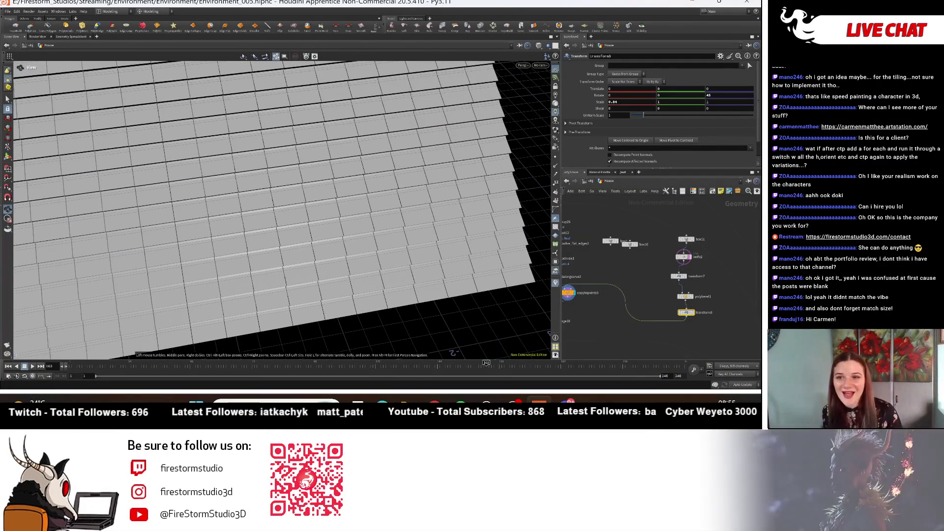
left_click_drag(438, 269, 284, 262)
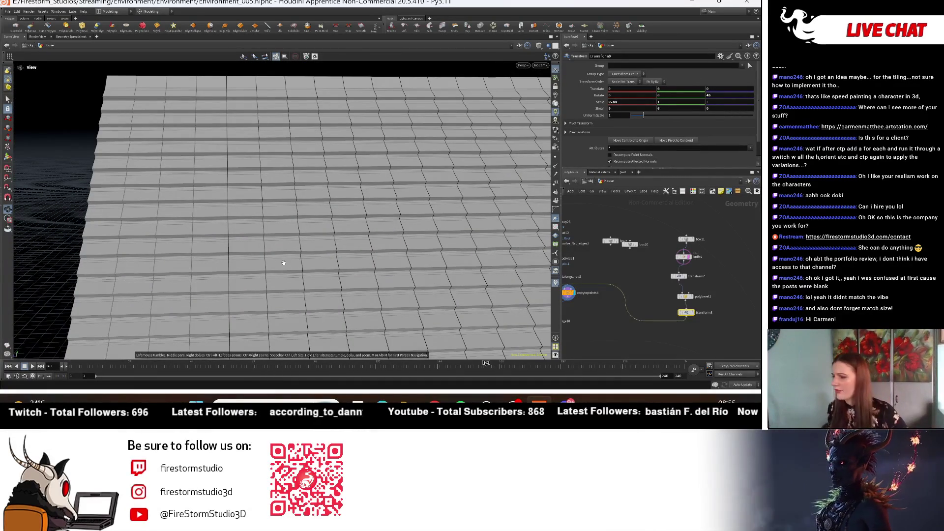
mouse_move(281, 254)
left_mouse_down()
mouse_move(293, 265)
mouse_move(316, 194)
mouse_move(392, 207)
mouse_move(339, 276)
mouse_move(329, 247)
mouse_move(541, 312)
mouse_move(549, 325)
left_mouse_up()
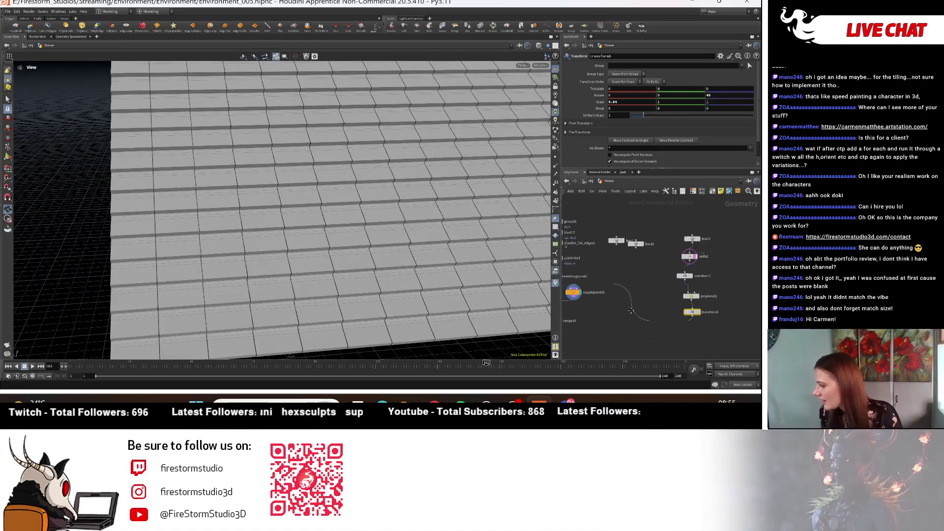
Select copytopoints5 and review its source group type options without changing them
middle_click_drag(718, 295, 754, 284)
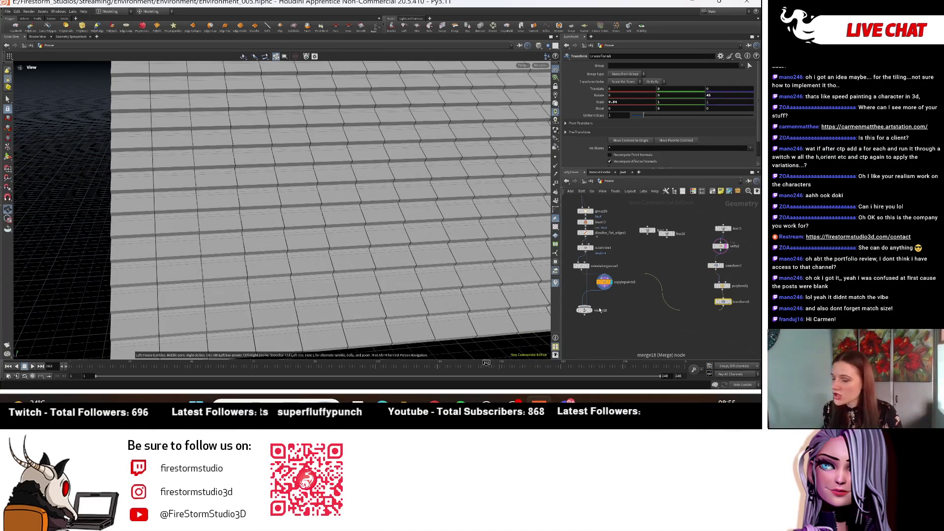
scroll(600, 310, "up", 5)
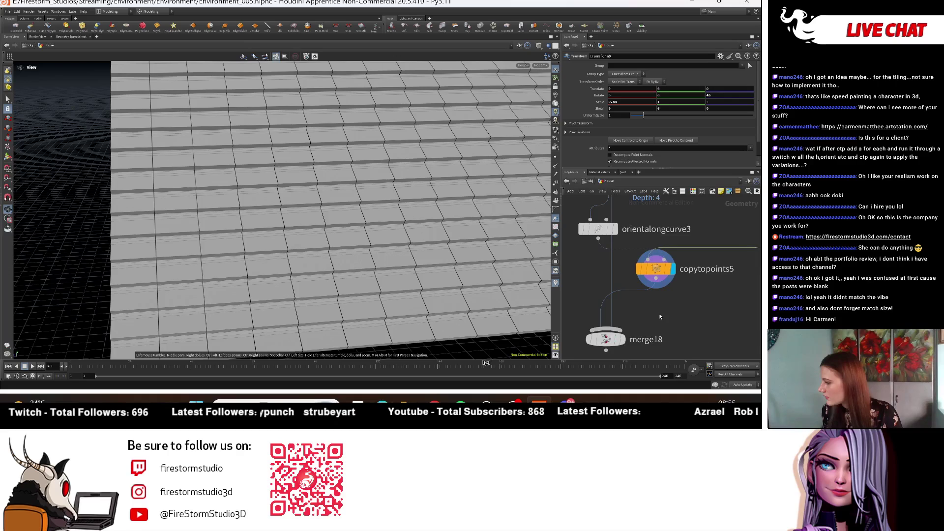
left_click(656, 269)
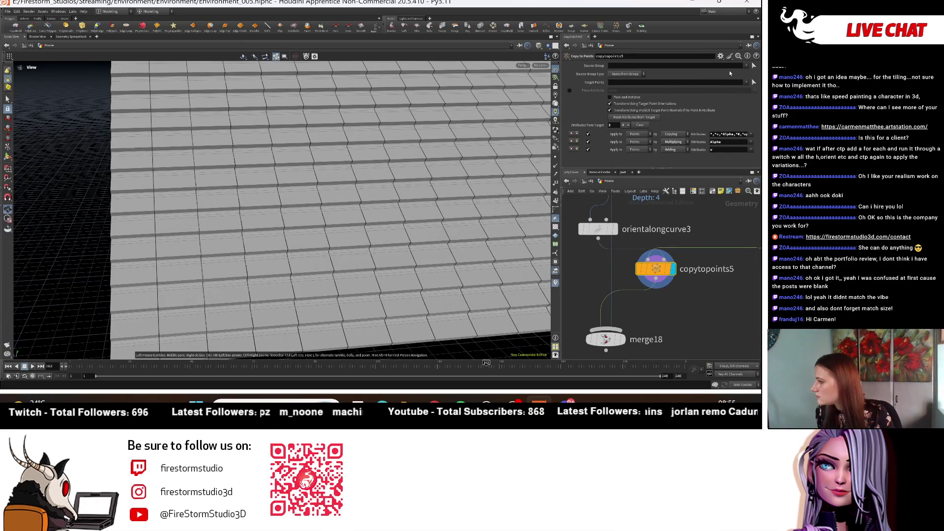
left_click(625, 74)
left_click(618, 73)
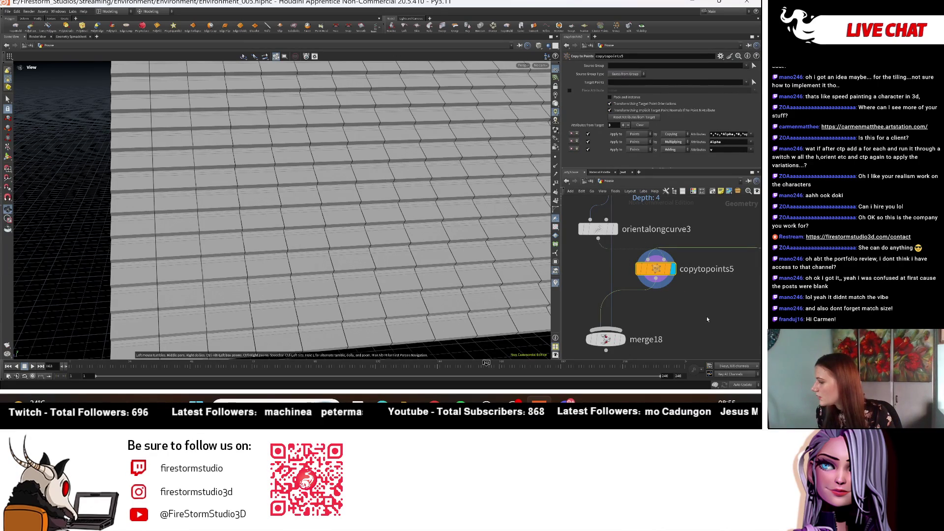
middle_click_drag(702, 324, 697, 323)
Add an Attribute Expression node via the 'expr' node search and place it above merge18
key("Tab")
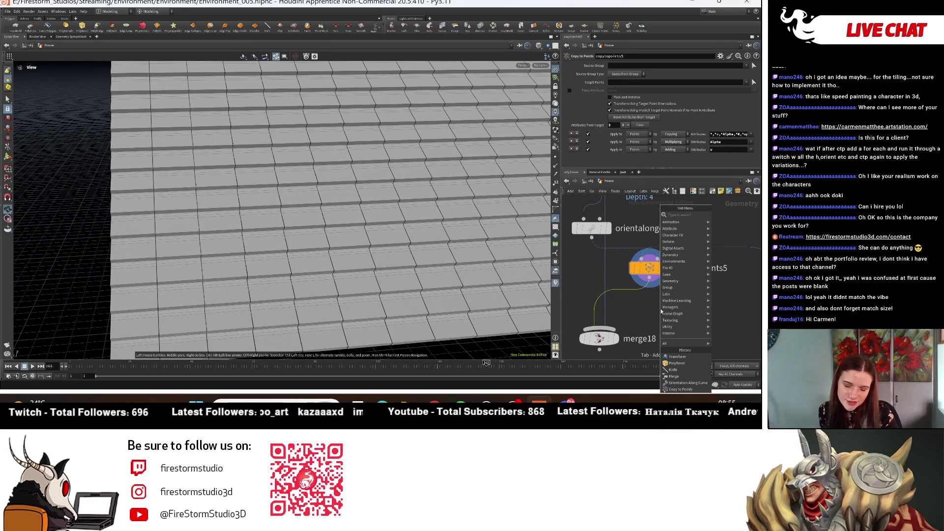
key("Up")
key("Right")
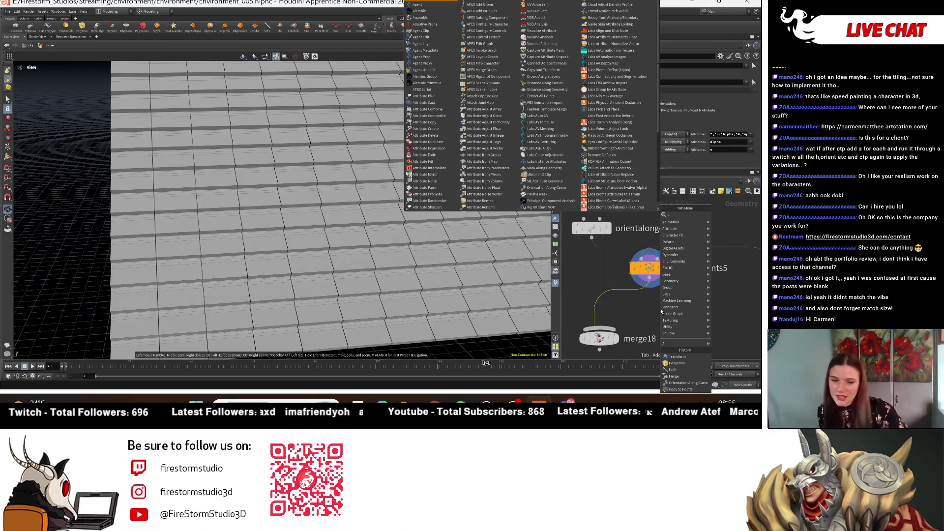
type("tt")
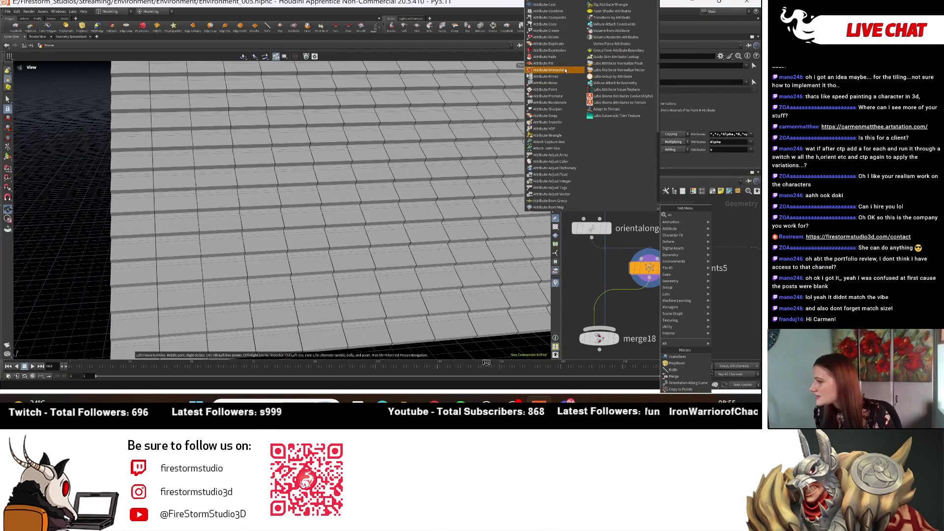
type("expr")
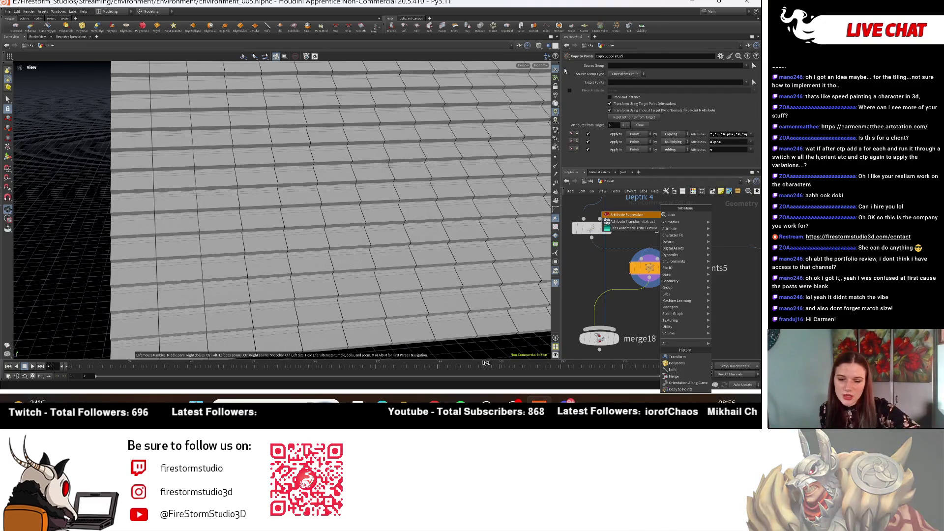
key("Return")
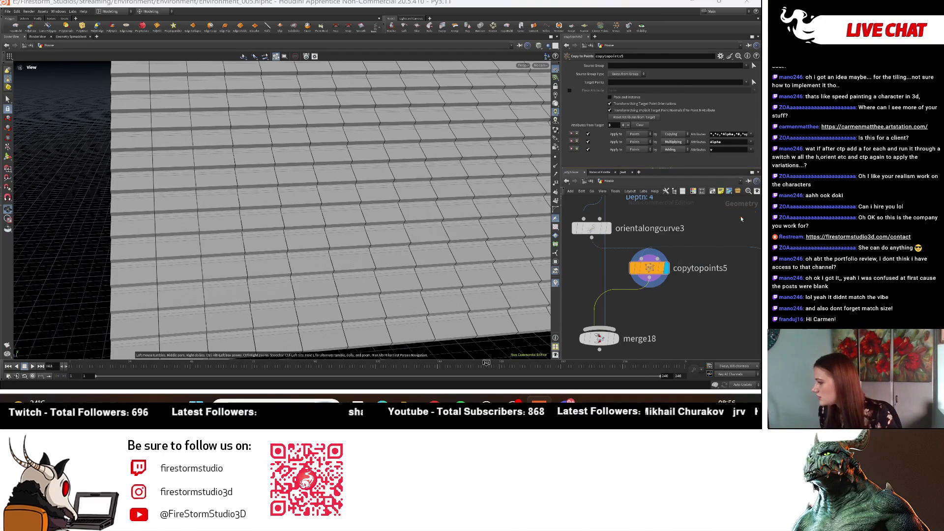
left_click(650, 316)
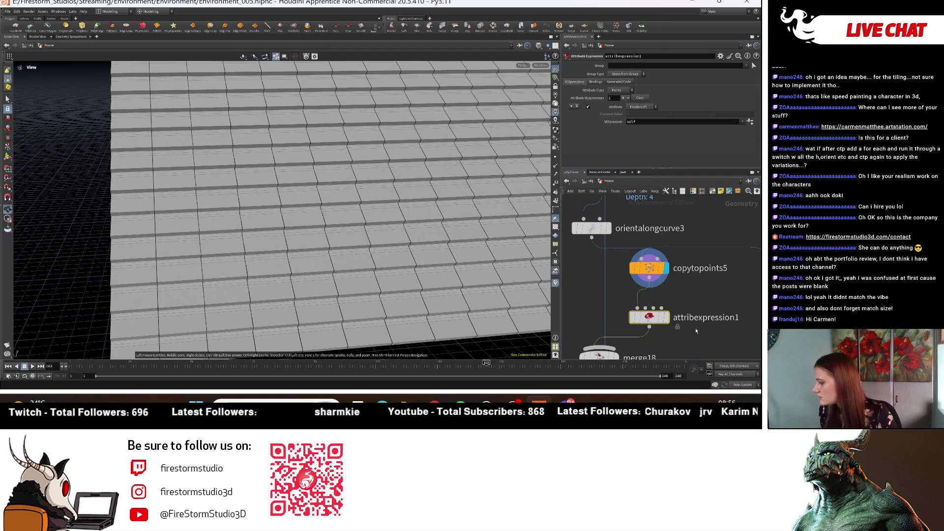
Display attribexpression1 and apply the Random Scale of Value expression preset
left_click(666, 317)
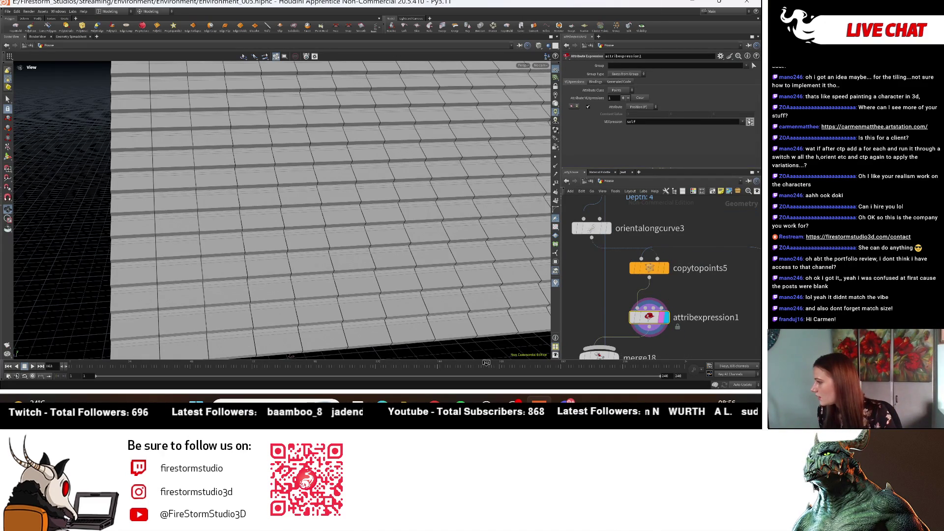
left_click(749, 121)
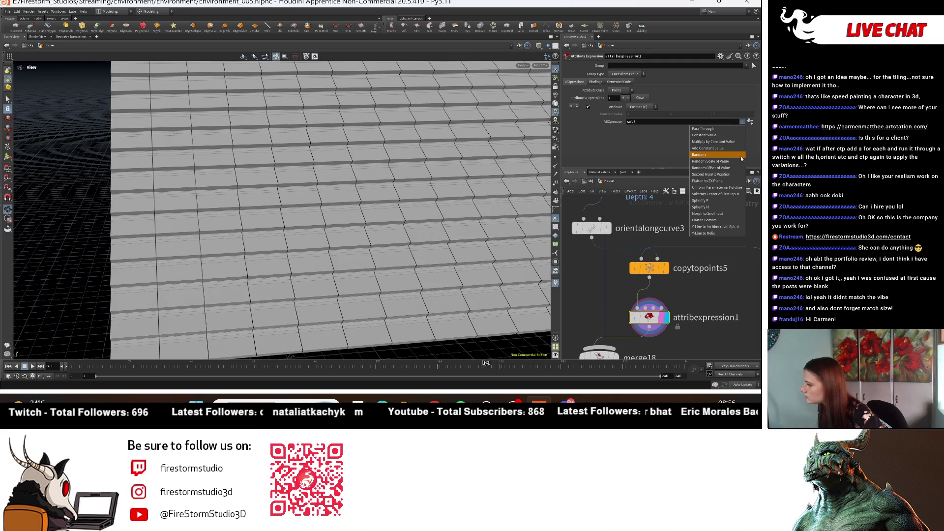
left_click(740, 162)
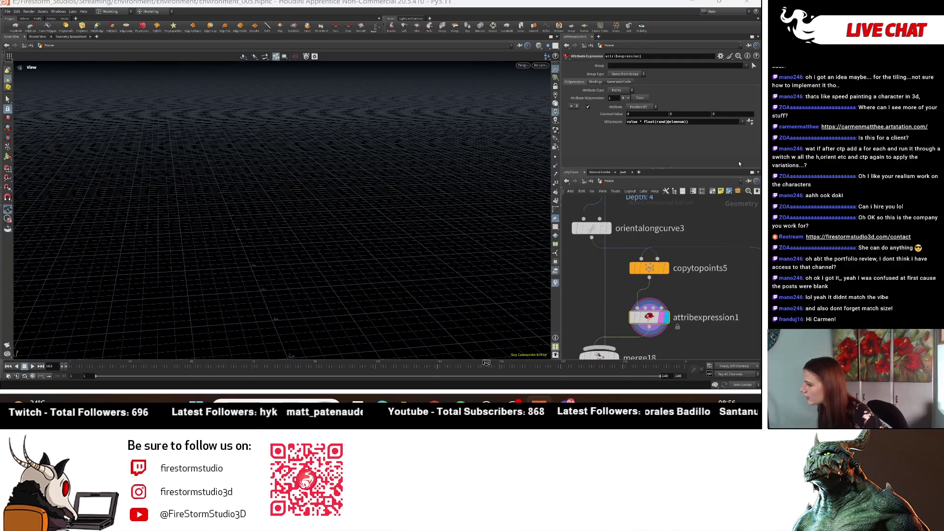
mouse_move(350, 202)
left_mouse_down()
mouse_move(358, 236)
mouse_move(345, 231)
left_mouse_up()
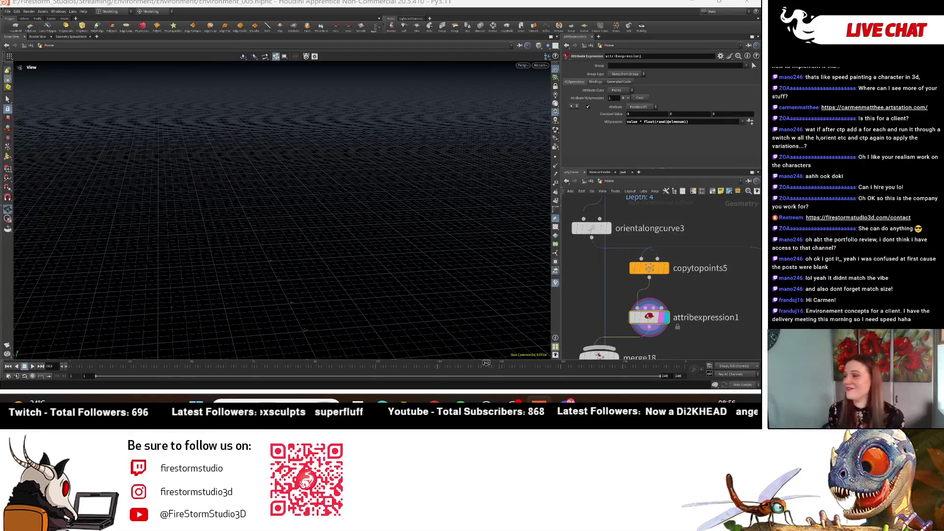
mouse_move(122, 202)
left_mouse_down()
mouse_move(267, 179)
mouse_move(253, 192)
mouse_move(126, 171)
mouse_move(386, 226)
mouse_move(274, 241)
mouse_move(232, 196)
mouse_move(302, 234)
mouse_move(325, 226)
mouse_move(285, 176)
left_mouse_up()
mouse_move(453, 297)
left_mouse_down()
mouse_move(320, 249)
mouse_move(379, 275)
mouse_move(425, 265)
mouse_move(279, 259)
mouse_move(483, 302)
left_mouse_up()
left_click_drag(239, 243, 328, 240)
mouse_move(105, 245)
left_mouse_down()
mouse_move(217, 259)
mouse_move(350, 213)
mouse_move(295, 236)
left_mouse_up()
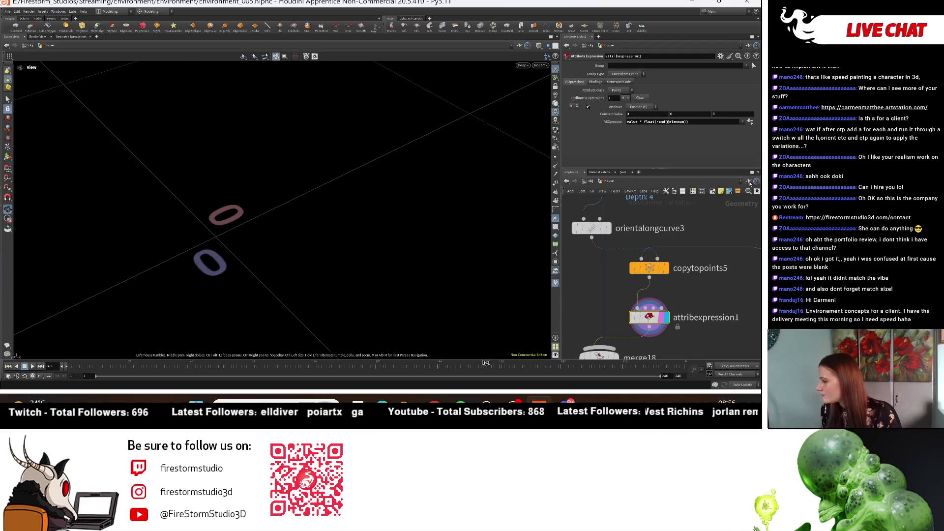
left_click(742, 121)
left_click(727, 155)
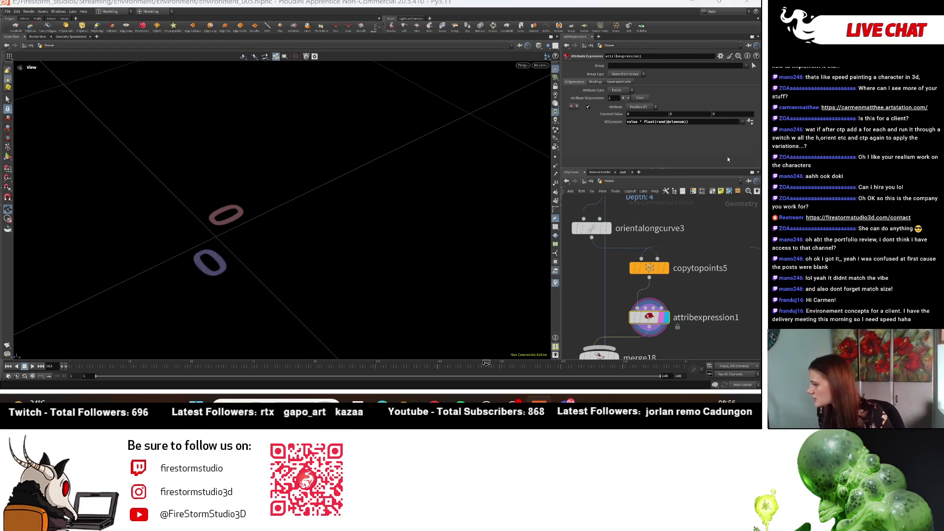
Set attribexpression1 to write its random values into Color (Cd)
scroll(130, 167, "down", 10)
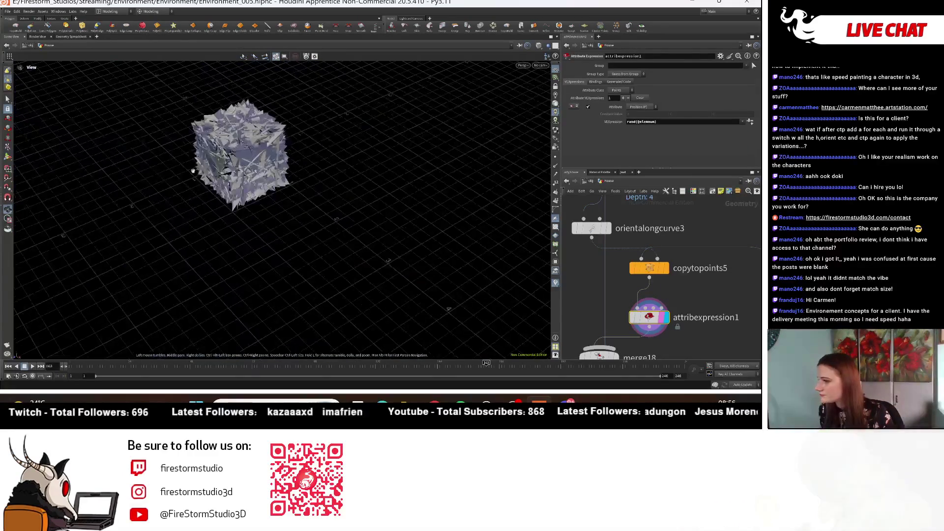
mouse_move(660, 322)
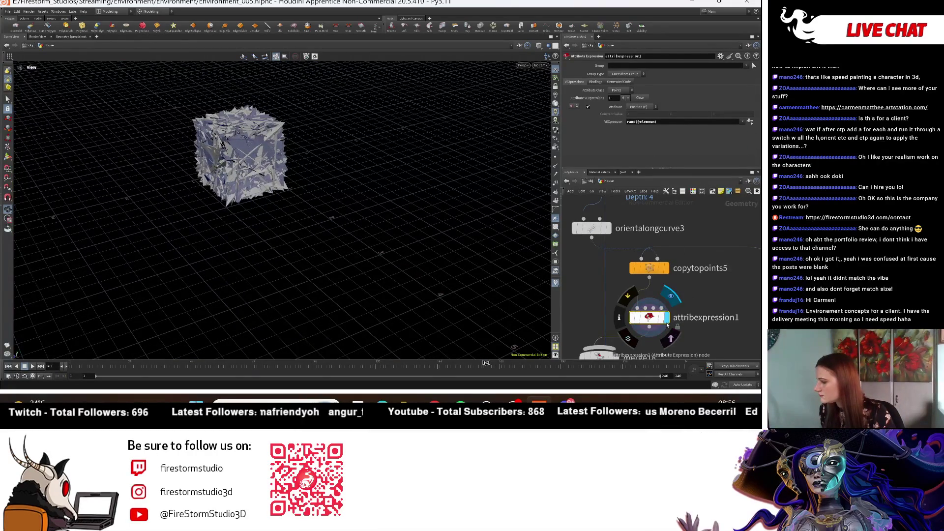
scroll(236, 162, "up", 10)
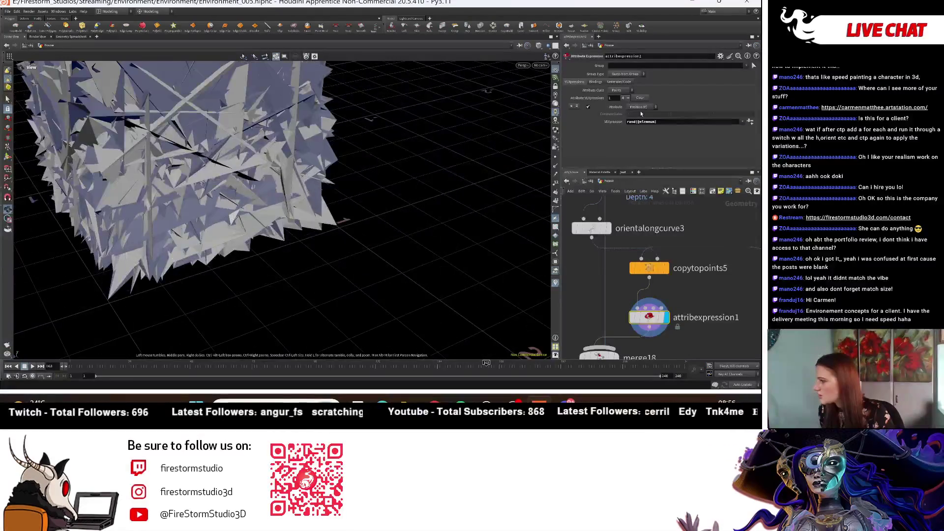
left_click(642, 108)
left_click(639, 115)
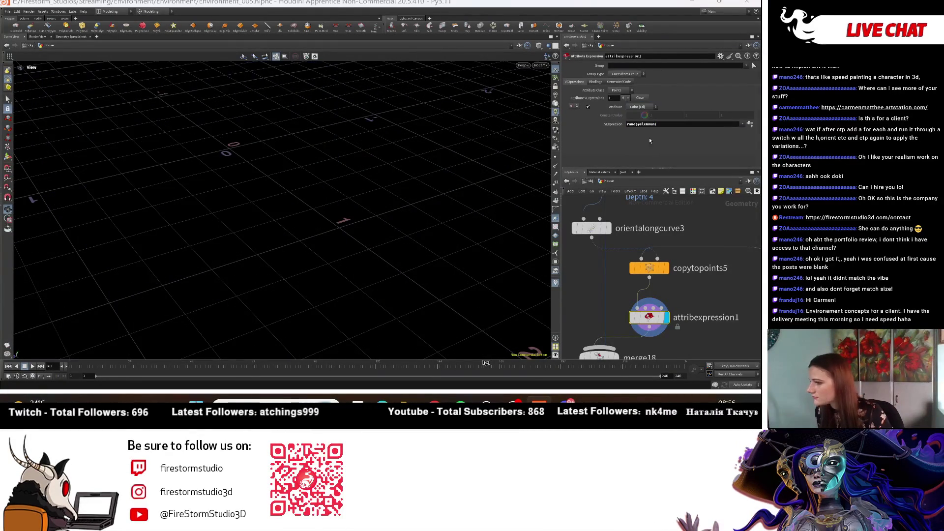
scroll(235, 278, "down", 10)
scroll(403, 174, "up", 10)
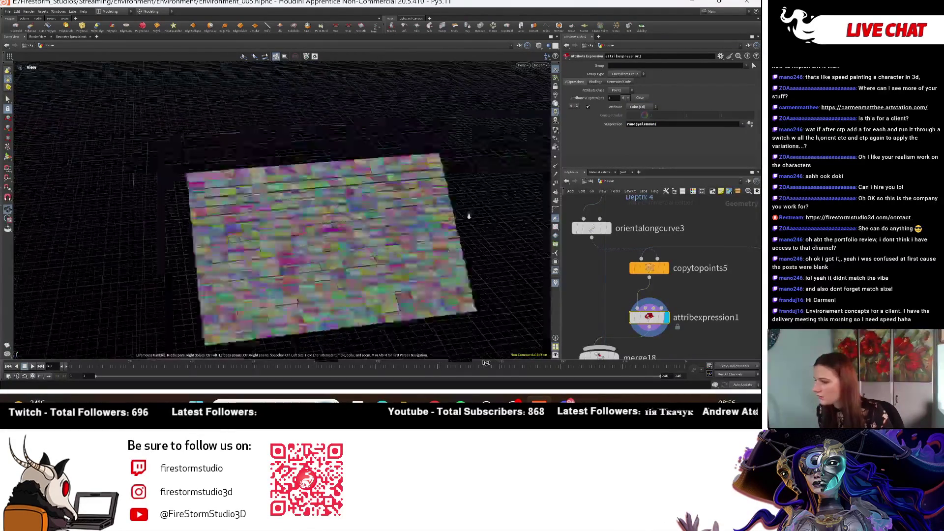
scroll(403, 175, "up", 5)
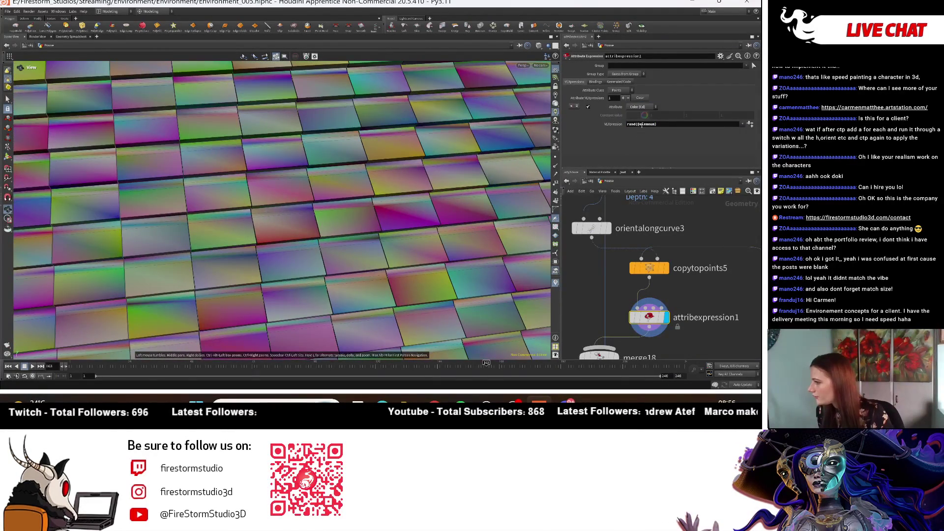
left_click(653, 125)
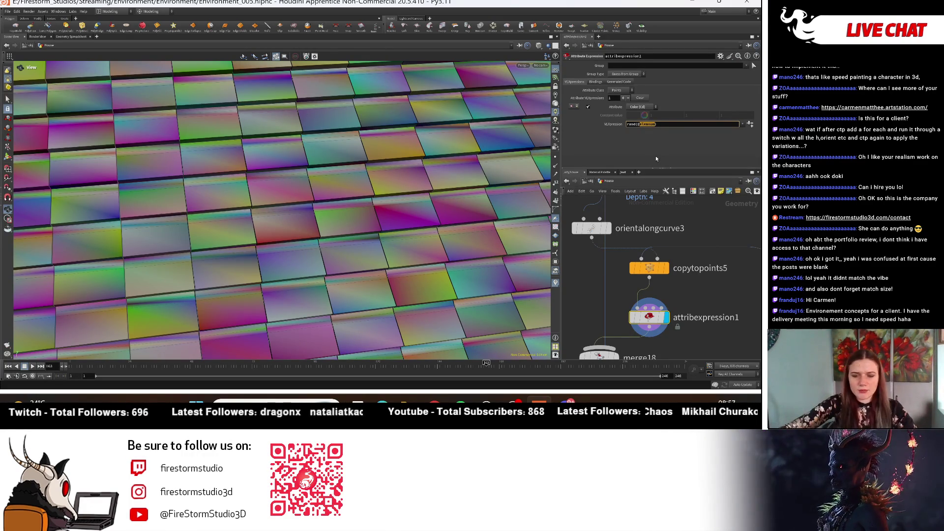
type("prim")
key("Return")
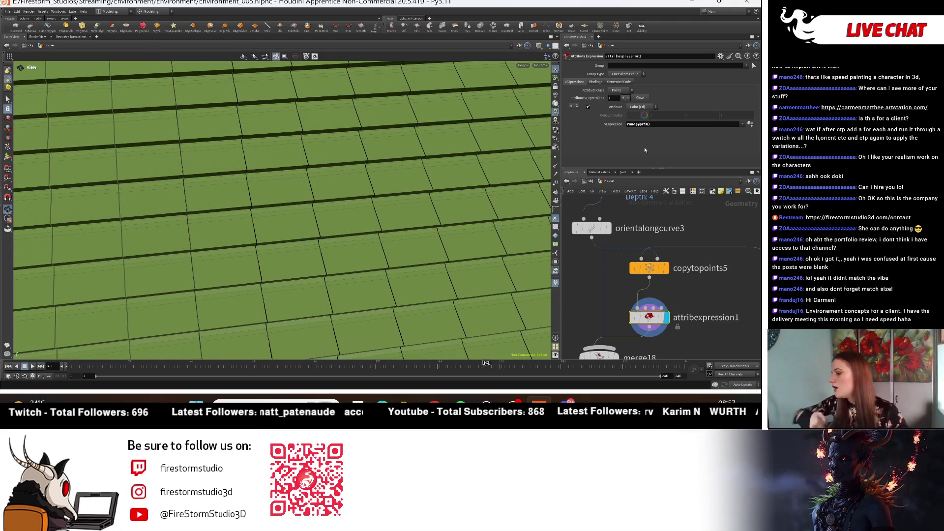
mouse_move(312, 215)
right_mouse_down()
mouse_move(390, 190)
mouse_move(315, 138)
mouse_move(374, 187)
mouse_move(290, 202)
mouse_move(442, 265)
right_mouse_up()
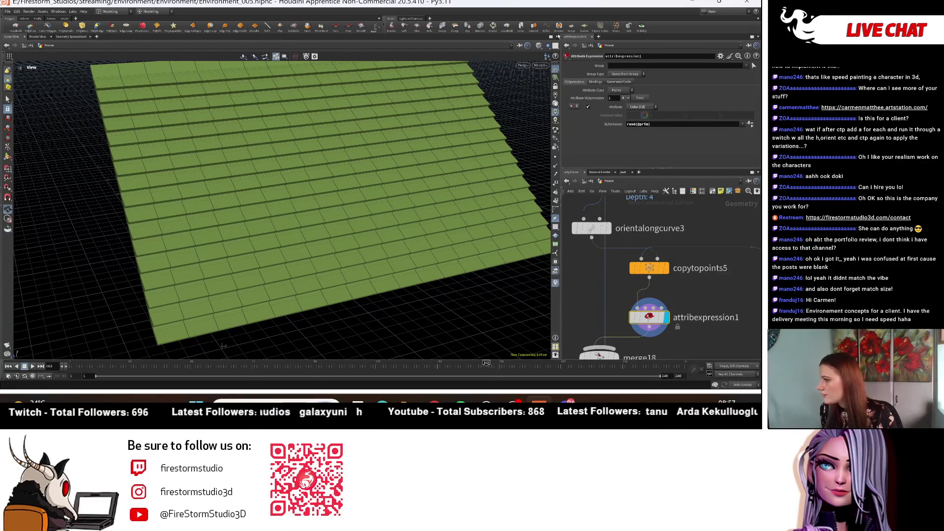
Split the viewport top/bottom and turn the bottom pane into a Geometry Spreadsheet
left_click(557, 38)
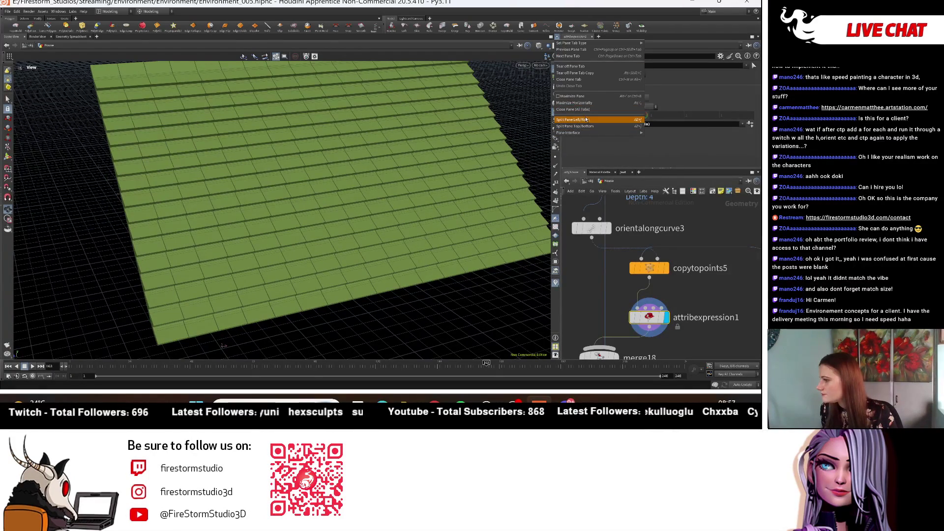
left_click(590, 126)
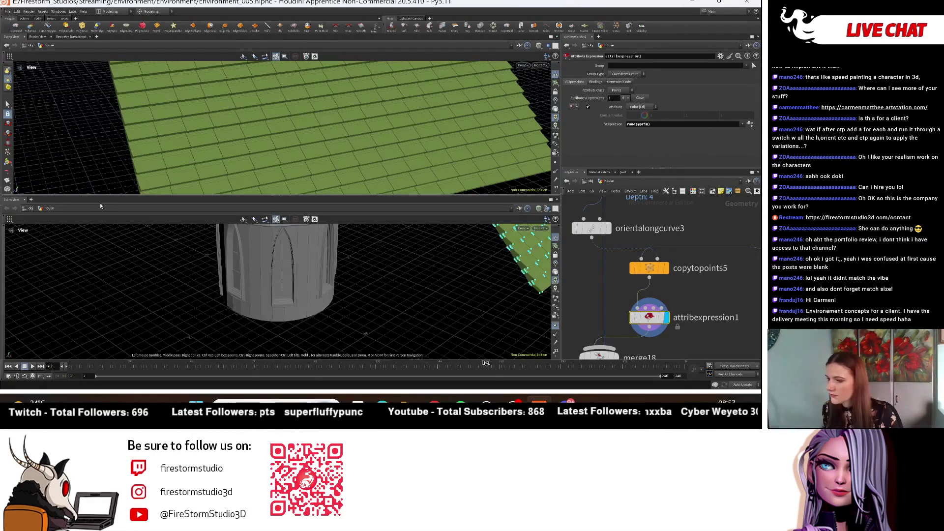
left_click_drag(12, 200, 12, 228)
left_click(15, 228)
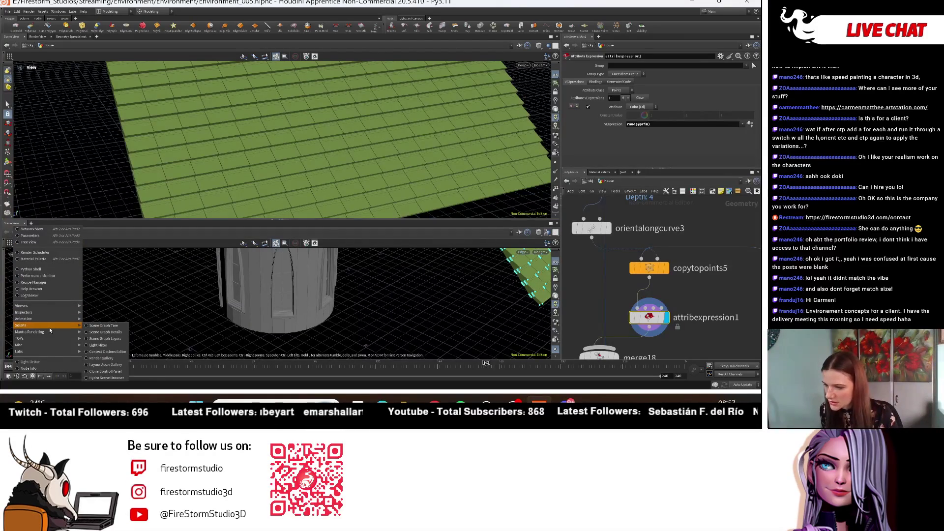
mouse_move(59, 318)
left_click(103, 313)
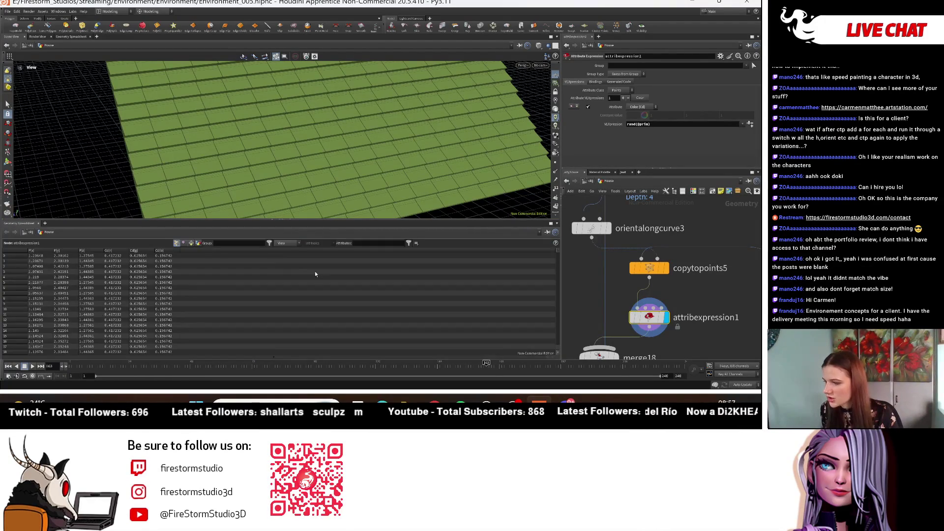
Browse Primitives sorted by group and Vertices sorted by point number, then return to Points
left_click(190, 242)
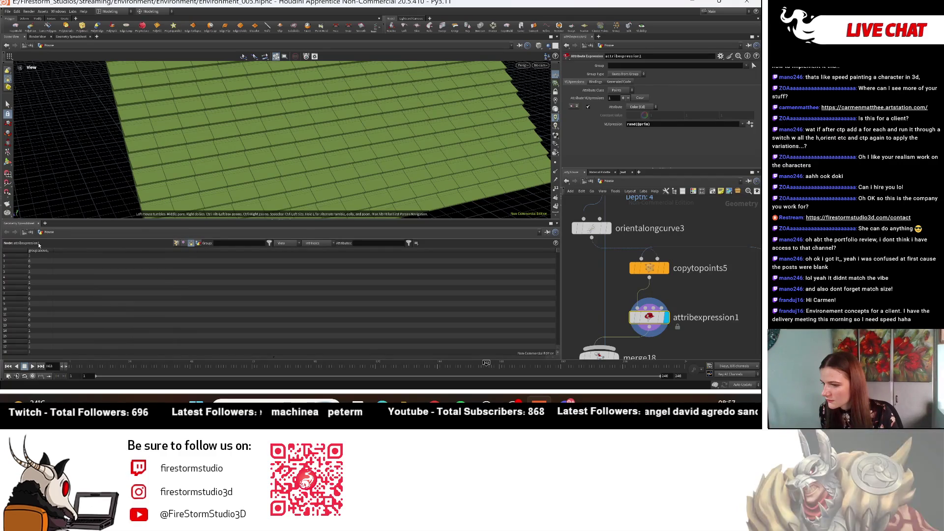
left_click(44, 252)
left_click(44, 251)
left_click(184, 243)
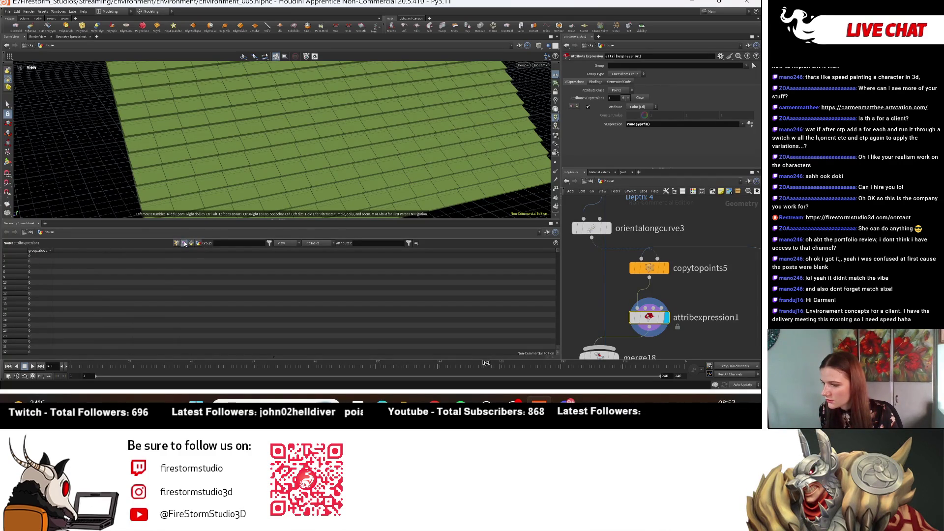
left_click(41, 251)
left_click(40, 251)
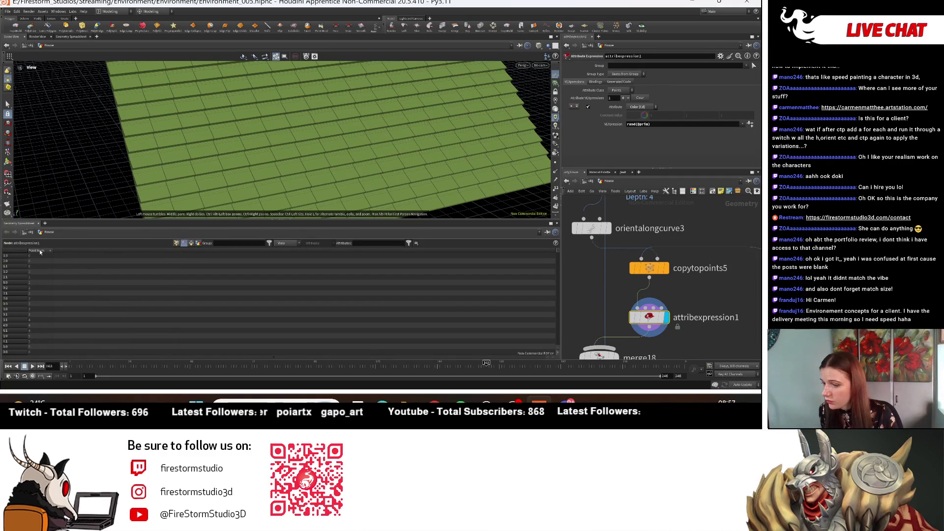
left_click(177, 243)
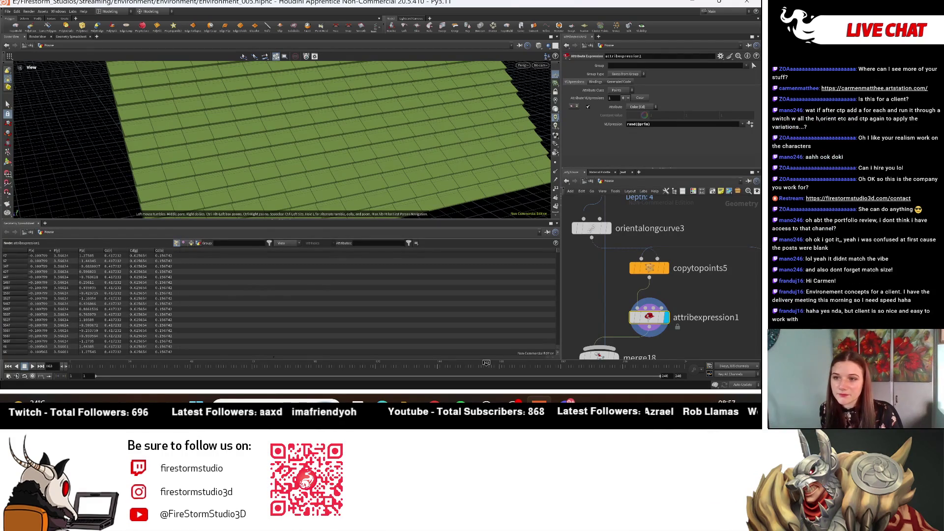
Orbit the roof to a top view and give the 3D view more height than the spreadsheet
scroll(274, 118, "down", 10)
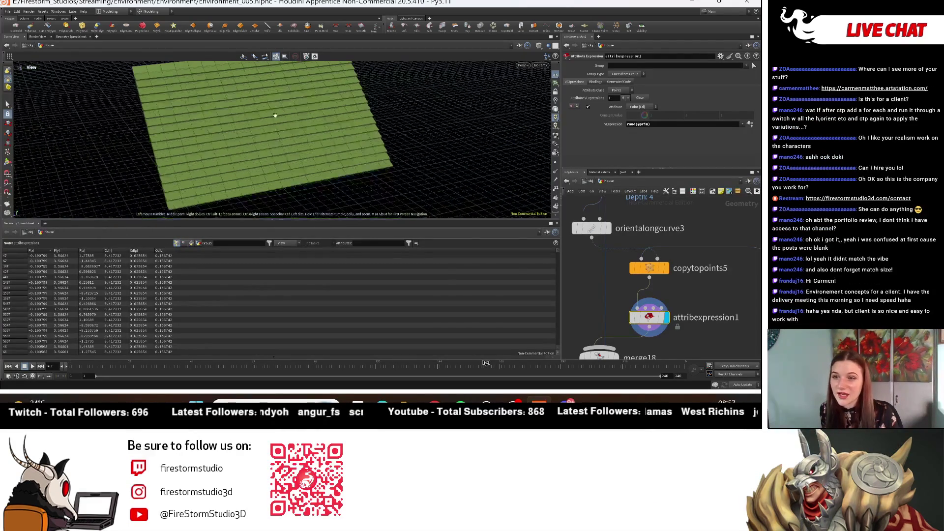
left_click_drag(244, 134, 274, 147)
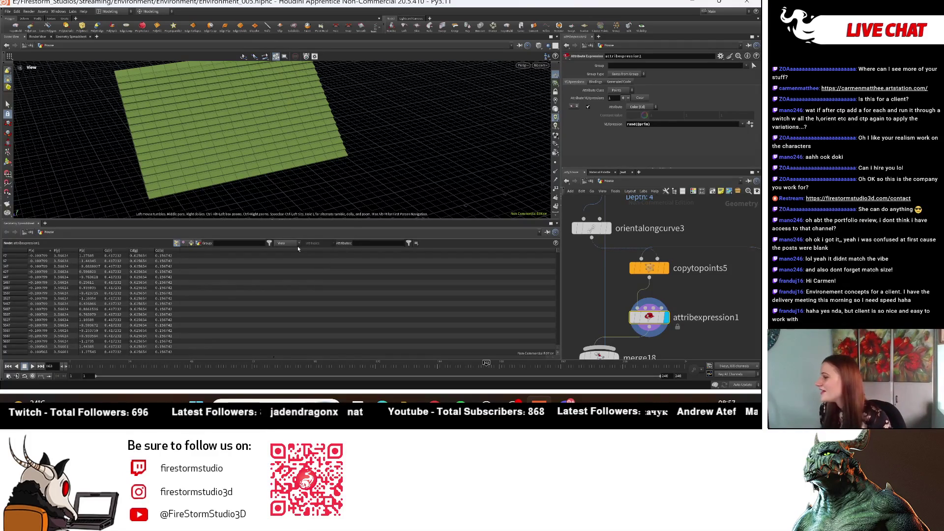
mouse_move(374, 182)
left_mouse_down()
mouse_move(315, 167)
mouse_move(249, 177)
mouse_move(247, 262)
mouse_move(227, 179)
left_mouse_up()
scroll(363, 150, "up", 6)
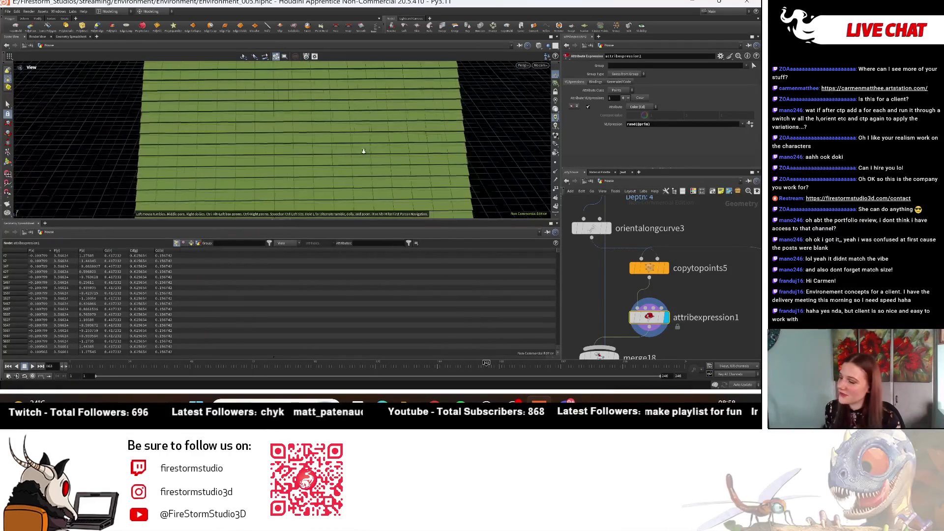
left_click_drag(207, 220, 206, 279)
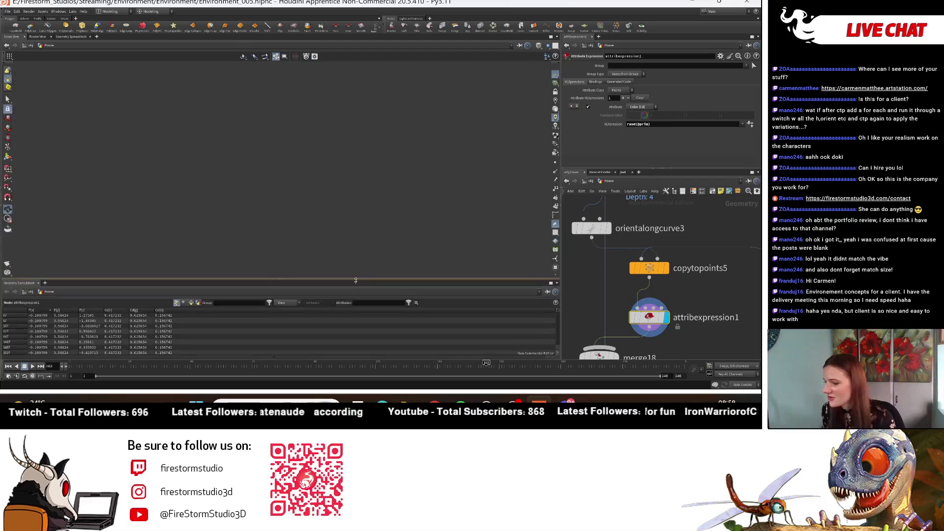
Tilt the roof into perspective and dismiss the expression preset list unchanged
scroll(206, 218, "down", 5)
mouse_move(264, 197)
left_mouse_down()
mouse_move(307, 156)
mouse_move(310, 108)
left_mouse_up()
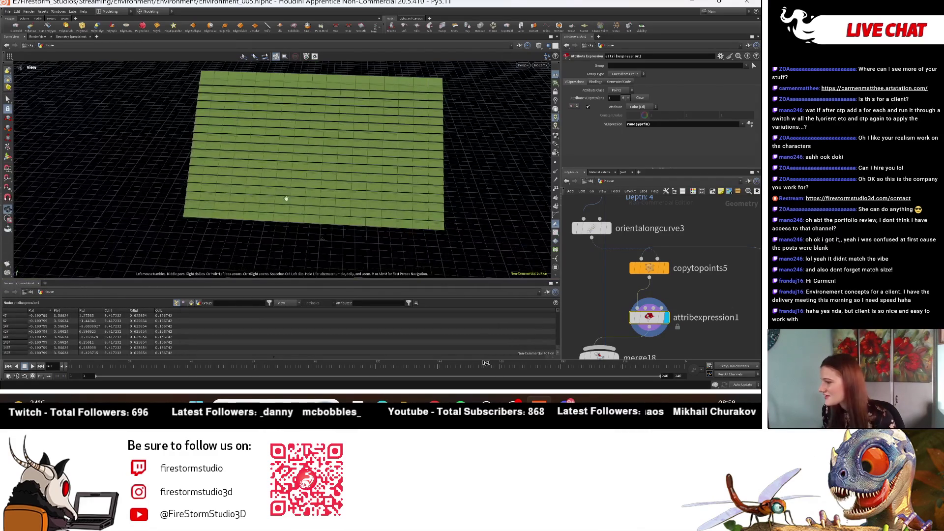
left_click(742, 124)
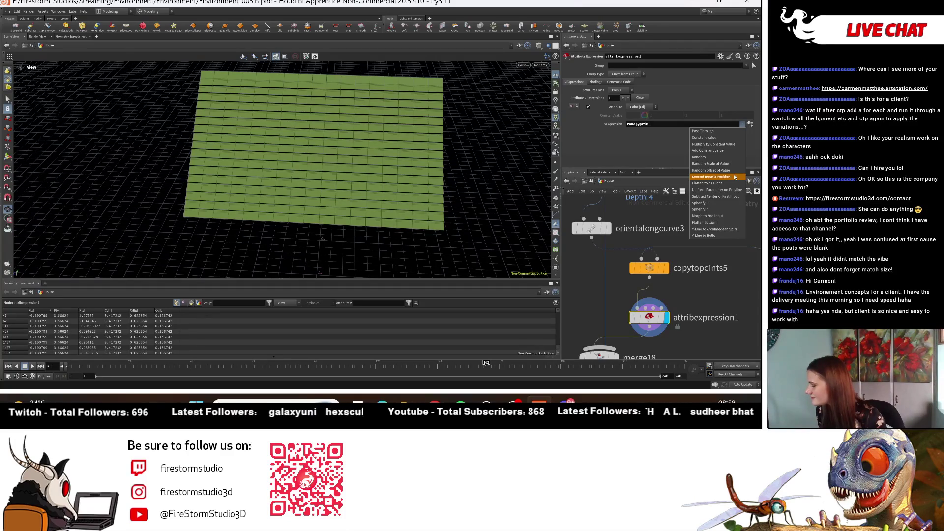
key("Escape")
Display copytopoints5's plain grey tiles and list their primitives and vertices in the spreadsheet
left_click(666, 269)
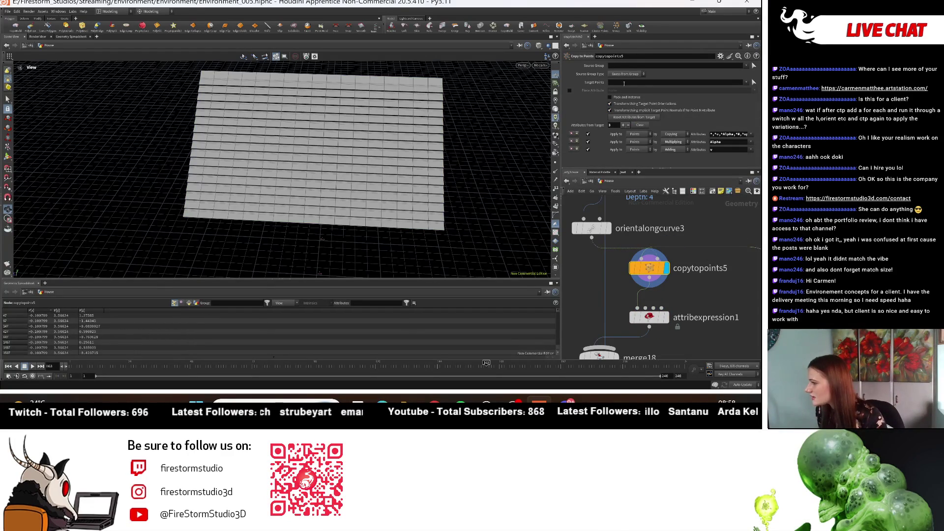
left_click_drag(650, 318, 661, 322)
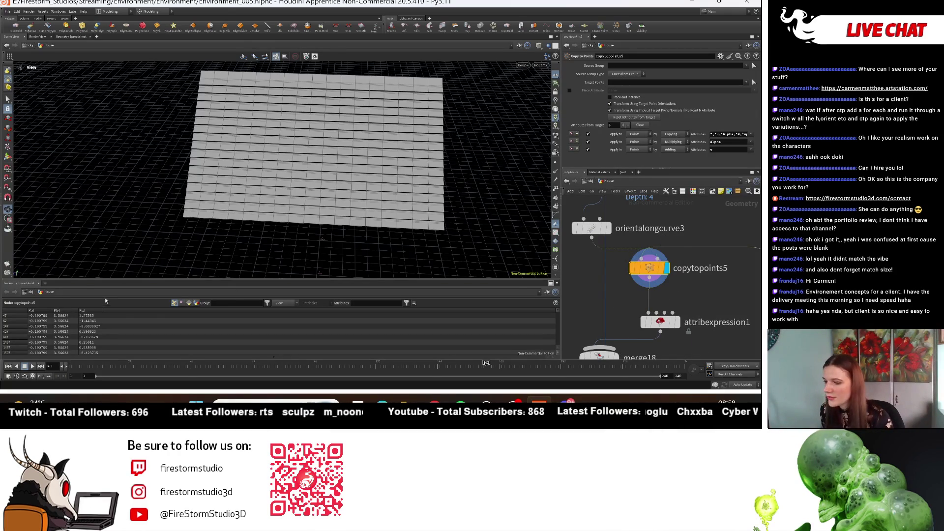
left_click(188, 303)
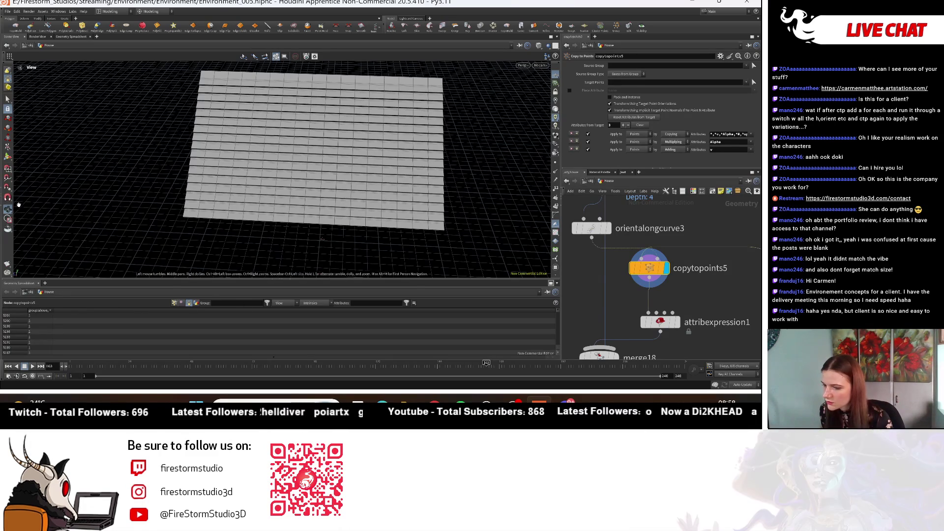
left_click(181, 303)
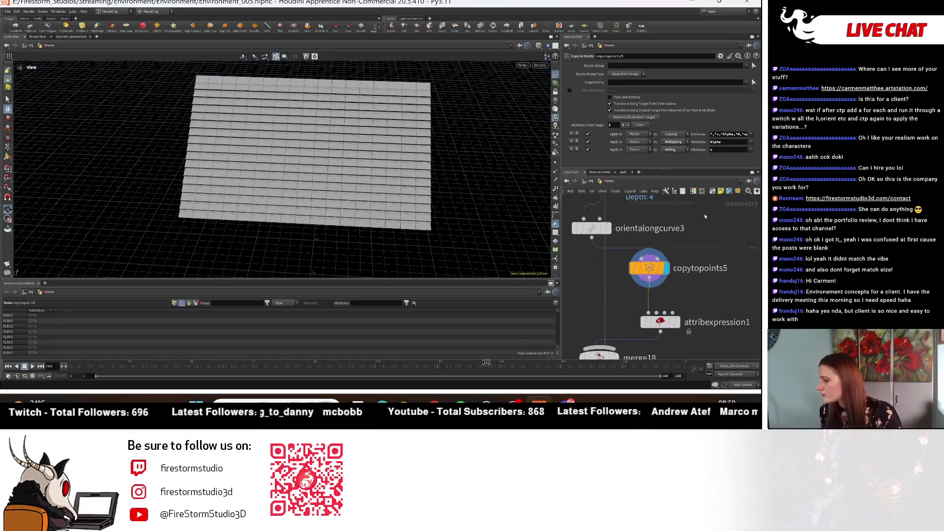
left_click(660, 322)
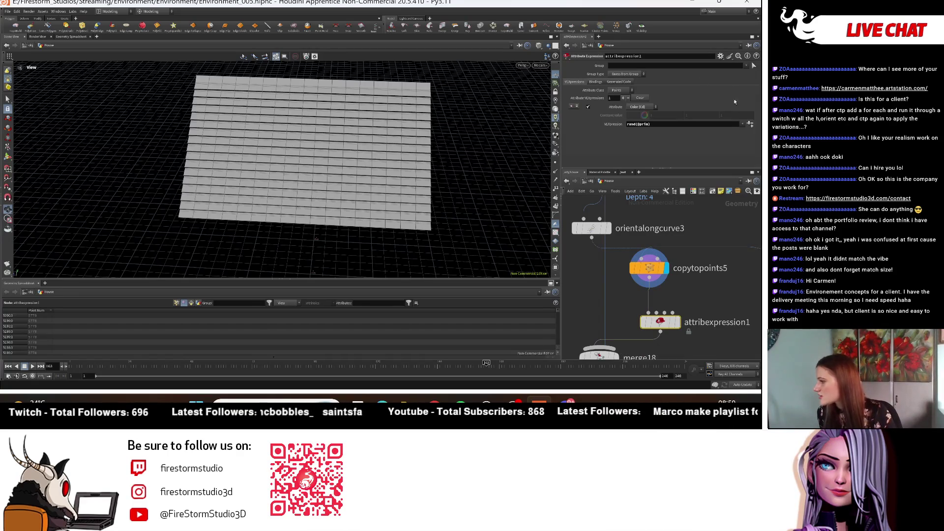
Close the expression preset list unchanged and move attribexpression1 down to make room
left_click(745, 126)
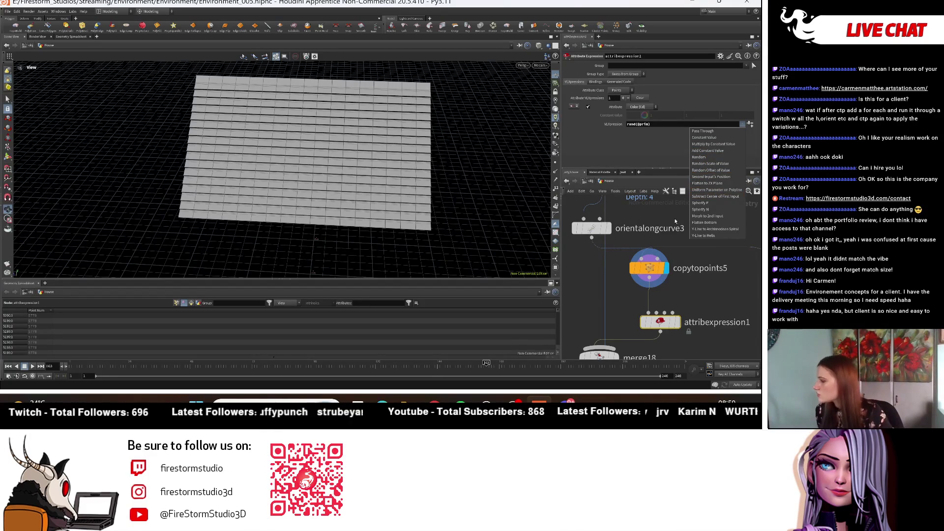
left_click(664, 286)
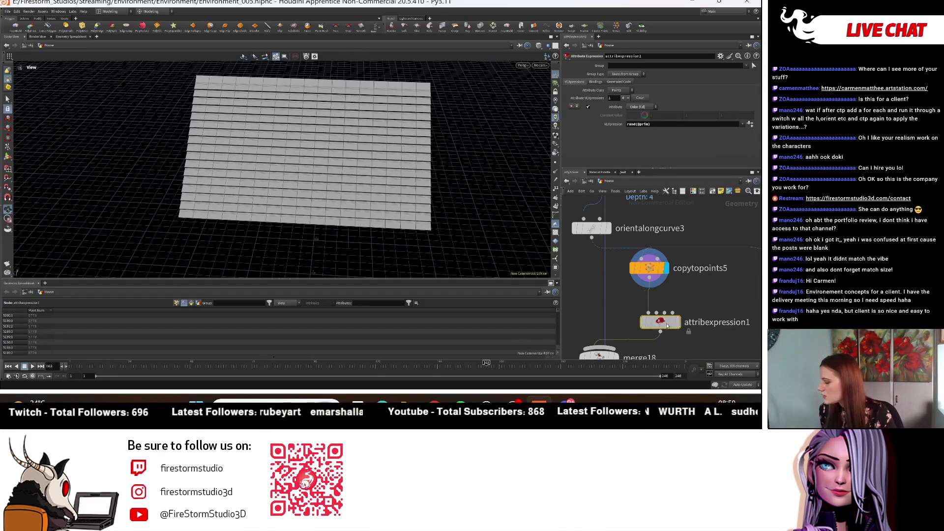
left_click_drag(667, 326, 674, 340)
Insert an Attribute Create node, found by searching 'at', on the wire below copytopoints5
key("Tab")
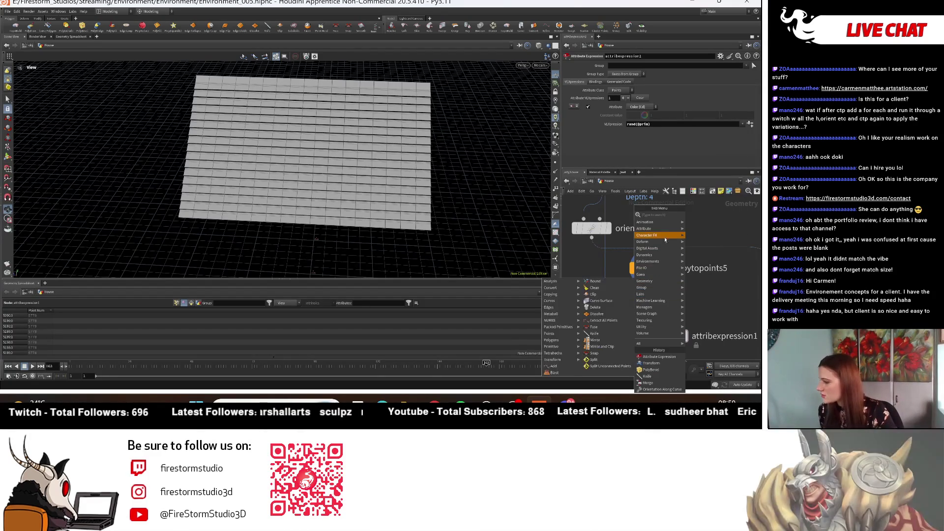
mouse_move(659, 230)
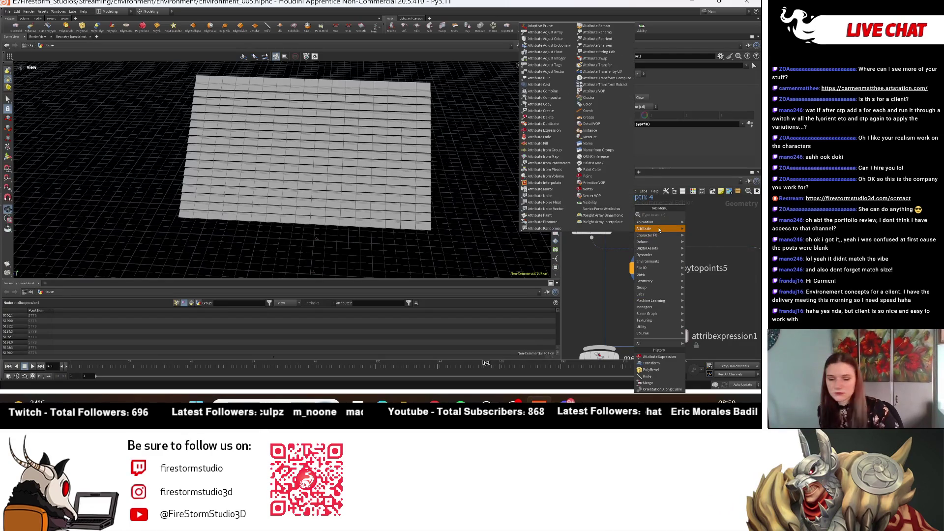
type("spli")
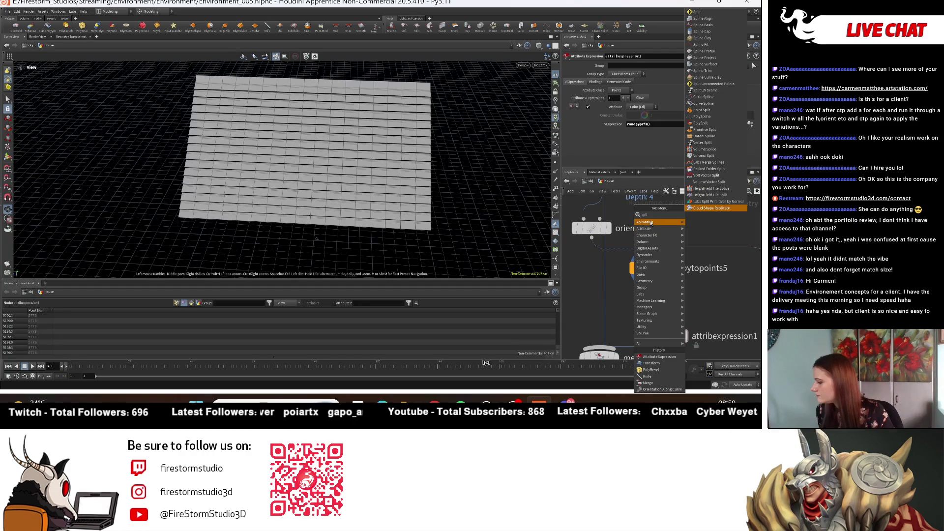
key("BackSpace")
key("BackSpace")
key("BackSpace")
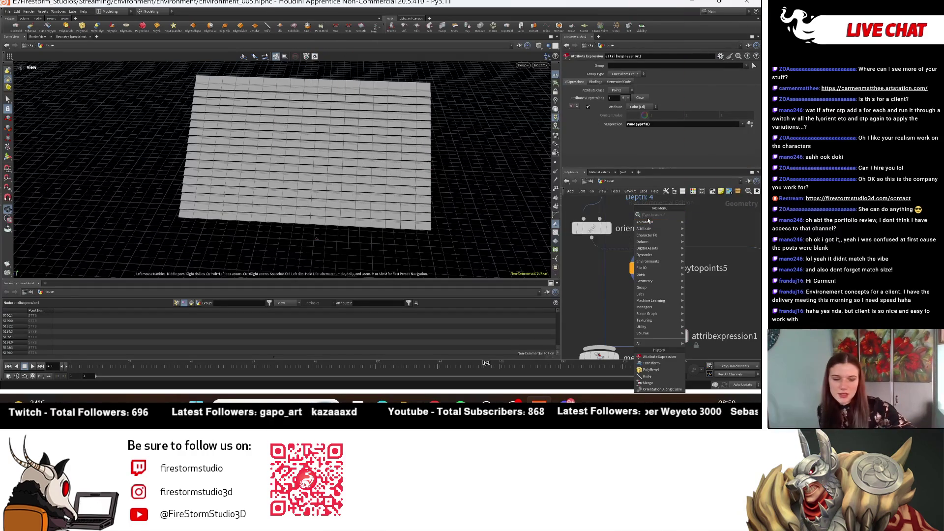
type("attr")
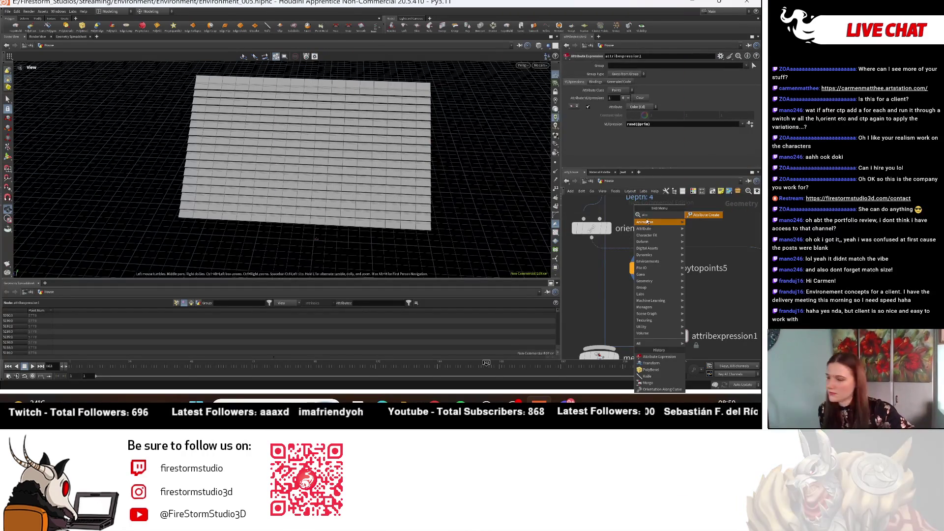
left_click(664, 303)
left_click(664, 302)
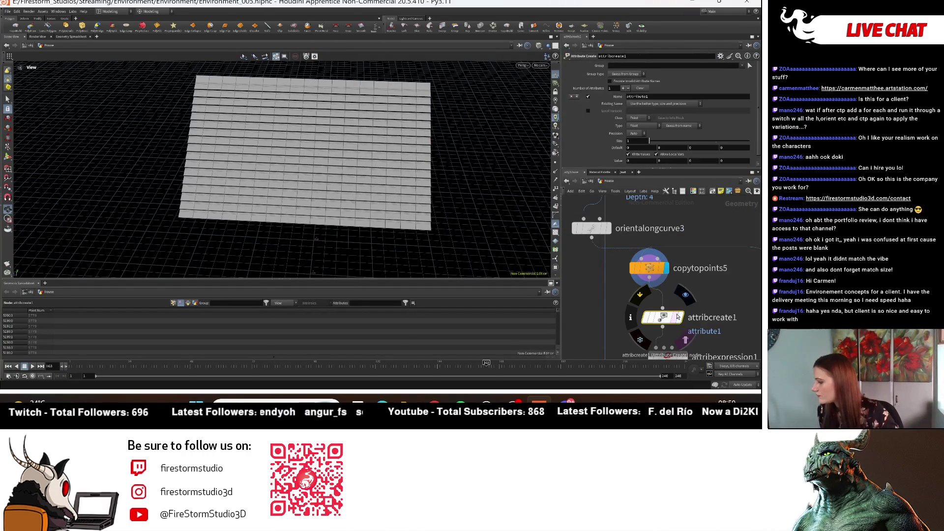
double_click(638, 96)
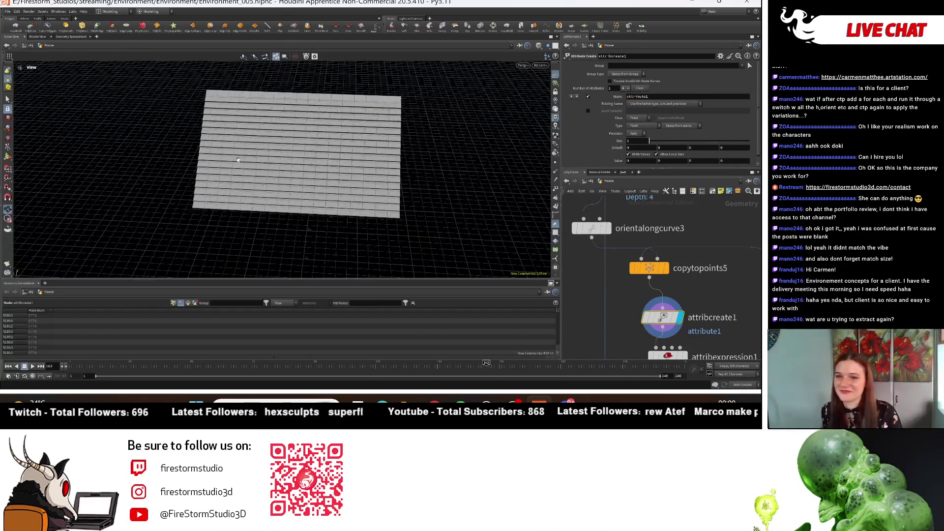
scroll(325, 189, "up", 3)
left_click_drag(325, 189, 359, 254)
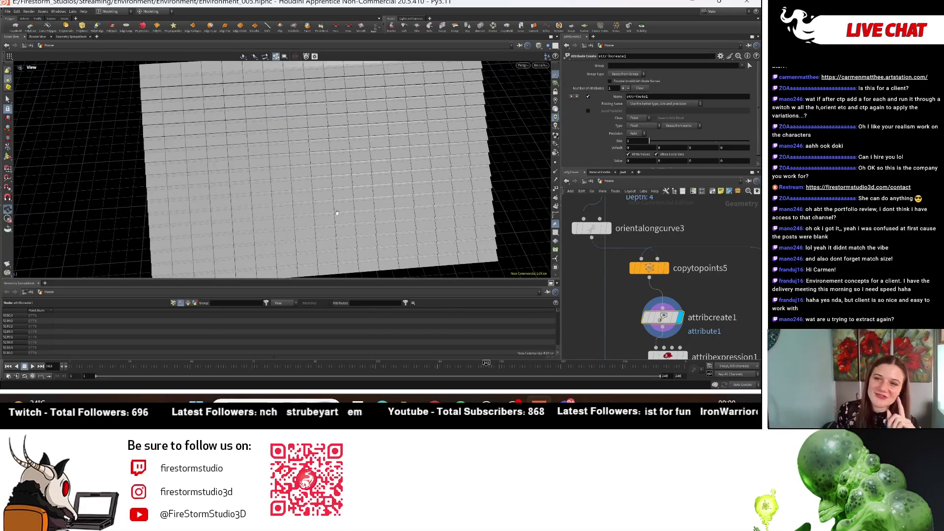
mouse_move(396, 194)
left_mouse_down()
mouse_move(352, 200)
mouse_move(396, 199)
left_mouse_up()
middle_click_drag(396, 200, 384, 154)
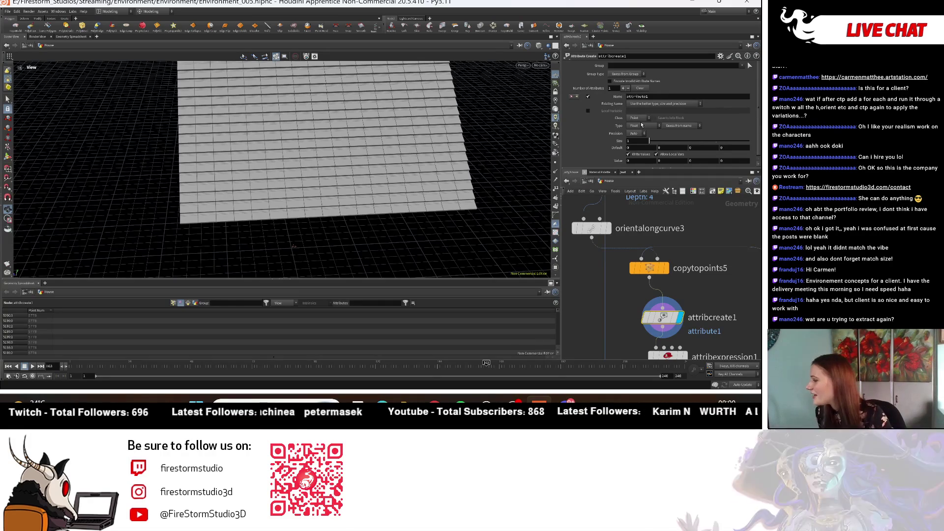
left_click(642, 118)
left_click(645, 125)
left_click(639, 126)
scroll(697, 300, "down", 2)
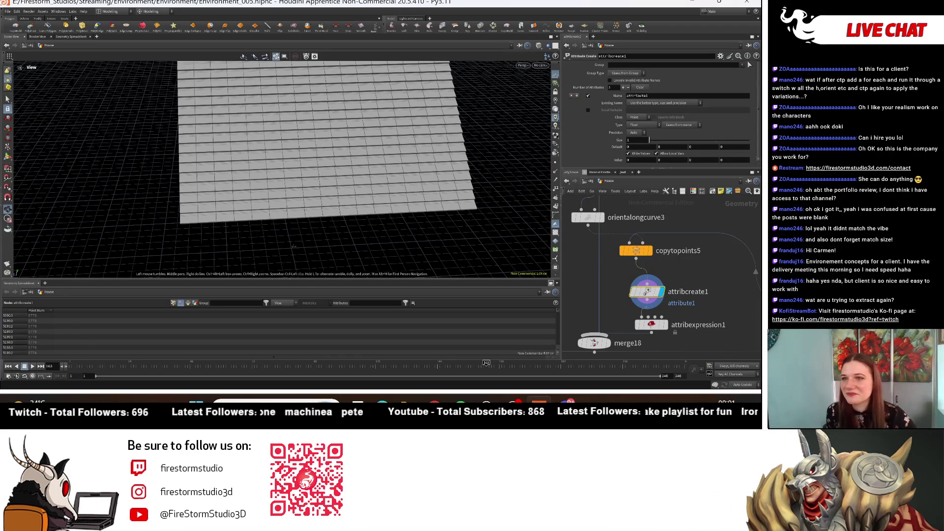
left_click_drag(337, 85, 412, 93)
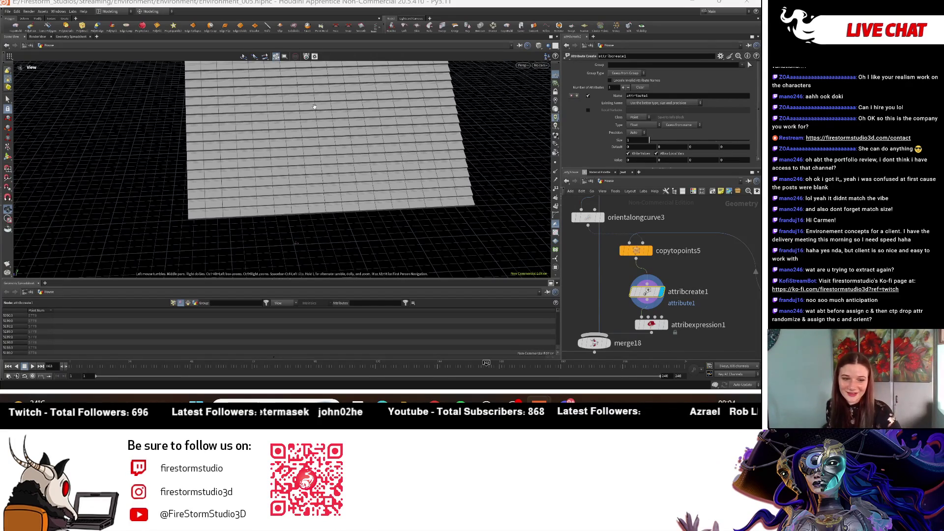
middle_click_drag(491, 107, 360, 164)
Orbit the grey roof to a wider view, then box-select attribcreate1 and attribexpression1 in the network
mouse_move(370, 170)
left_mouse_down()
mouse_move(341, 141)
mouse_move(392, 149)
mouse_move(424, 133)
mouse_move(378, 155)
left_mouse_up()
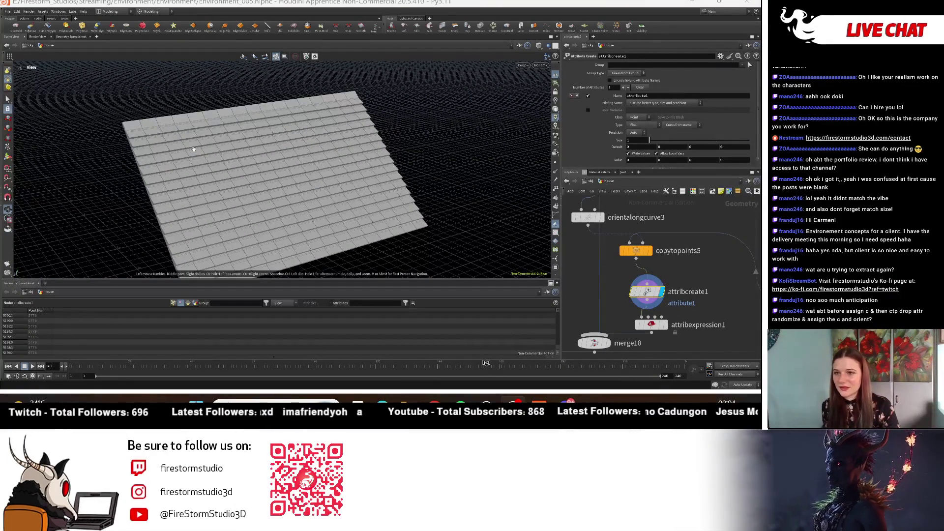
mouse_move(230, 161)
left_mouse_down()
mouse_move(311, 160)
mouse_move(300, 166)
left_mouse_up()
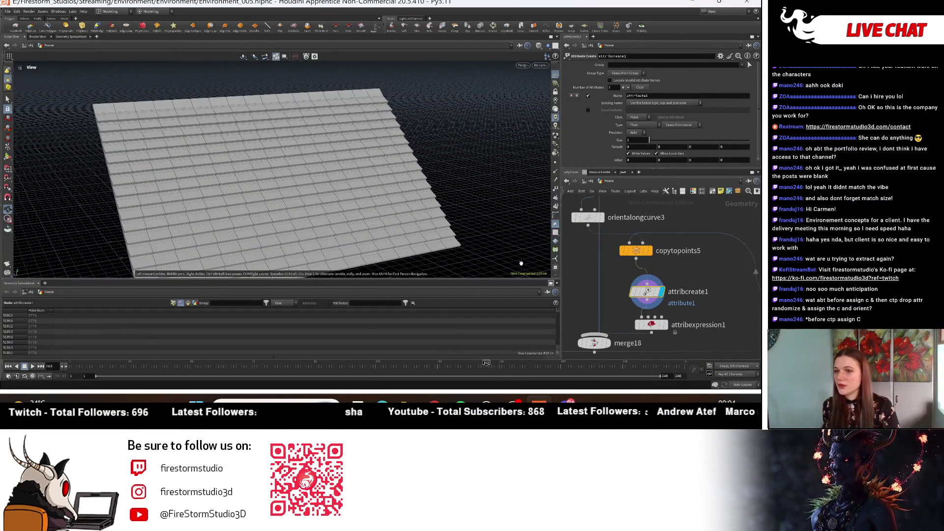
middle_click_drag(712, 309, 717, 287)
mouse_move(705, 259)
left_mouse_down()
mouse_move(652, 315)
mouse_move(628, 325)
left_mouse_up()
middle_click_drag(683, 241, 662, 314)
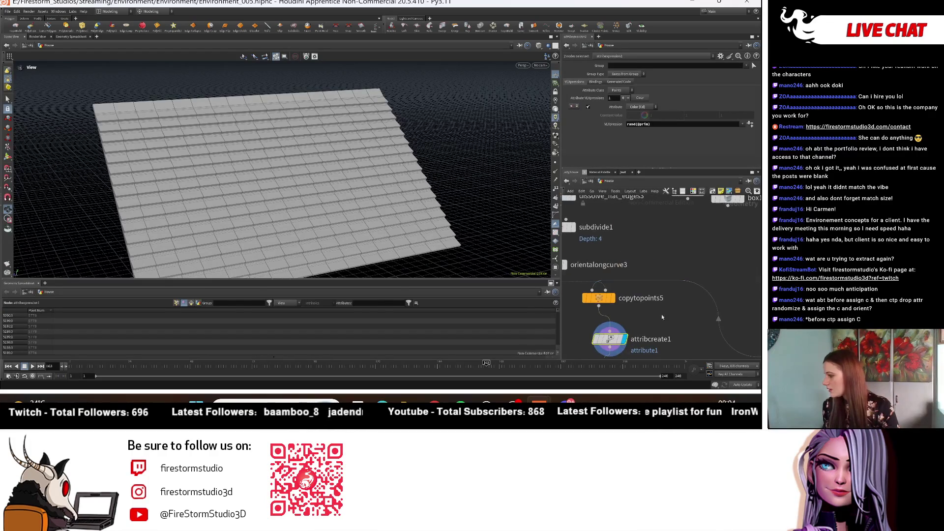
Add a Color node (color23) and set its colour to a light azure blue in the Color Editor
key("Tab")
mouse_move(756, 284)
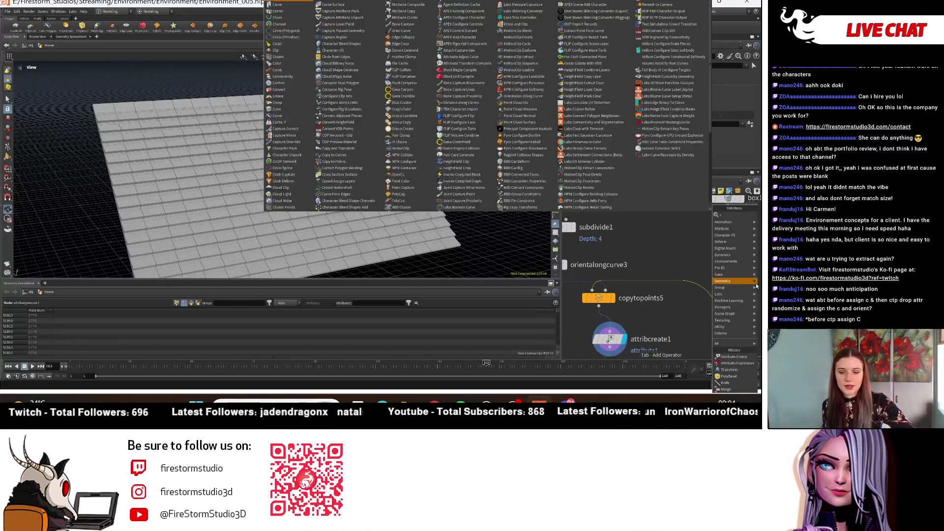
type("color")
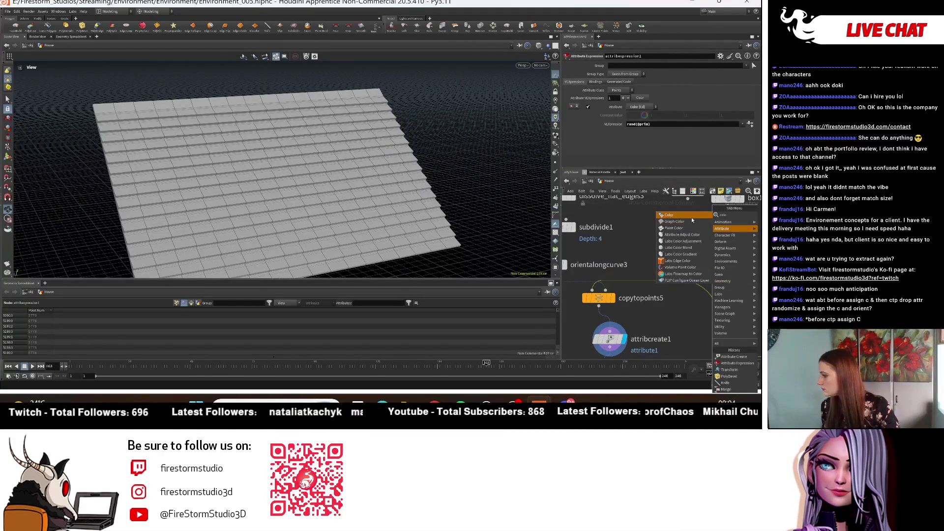
key("Return")
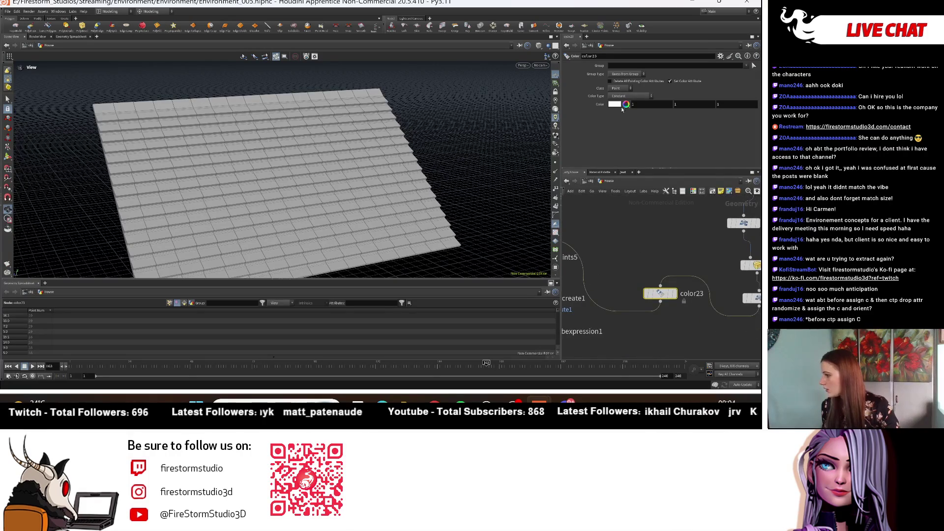
left_click(624, 105)
left_click(667, 75)
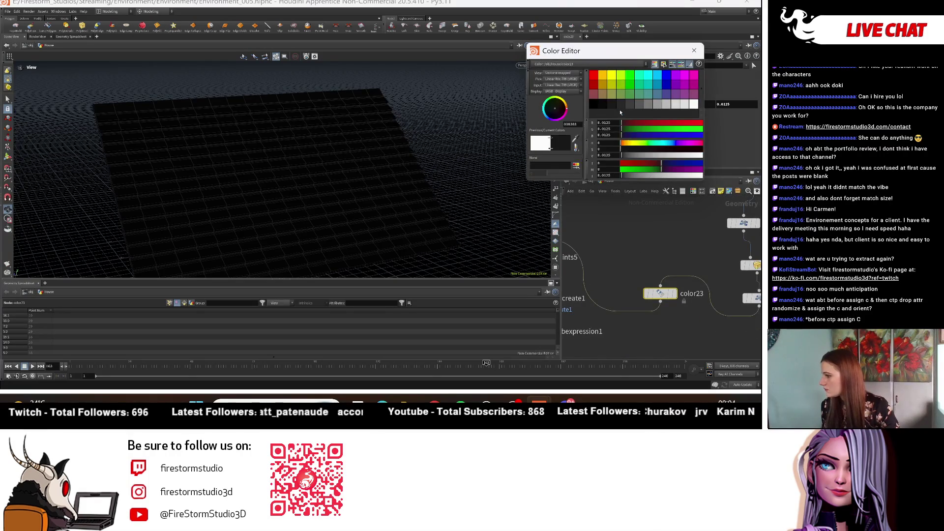
left_click(672, 77)
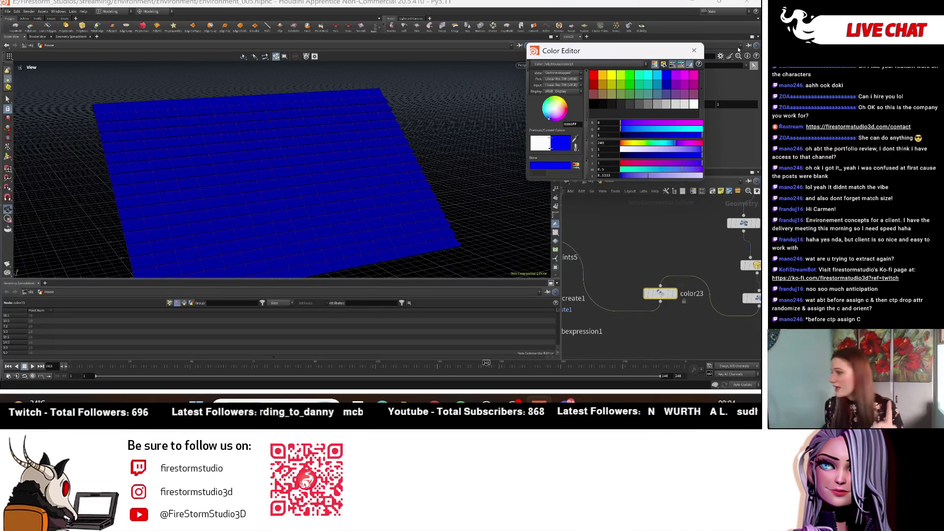
left_click(658, 75)
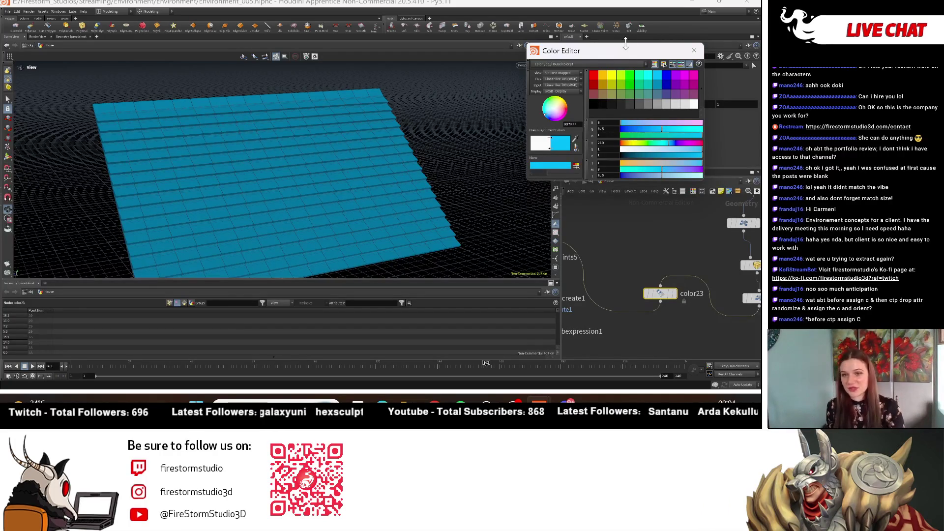
left_click(693, 51)
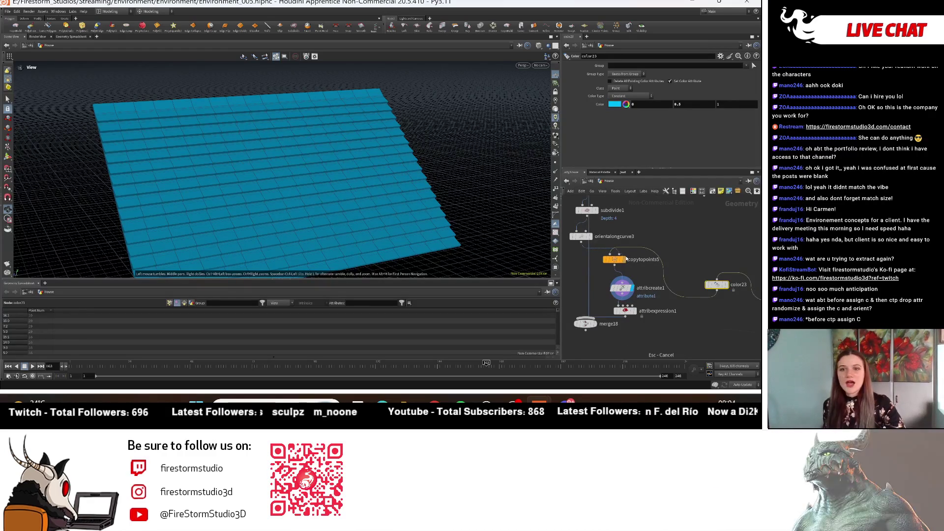
left_click(626, 257)
Insert an Attribute Randomize node below copytopoints5 and display its randomized Cd colours
left_click(602, 279)
key("Tab")
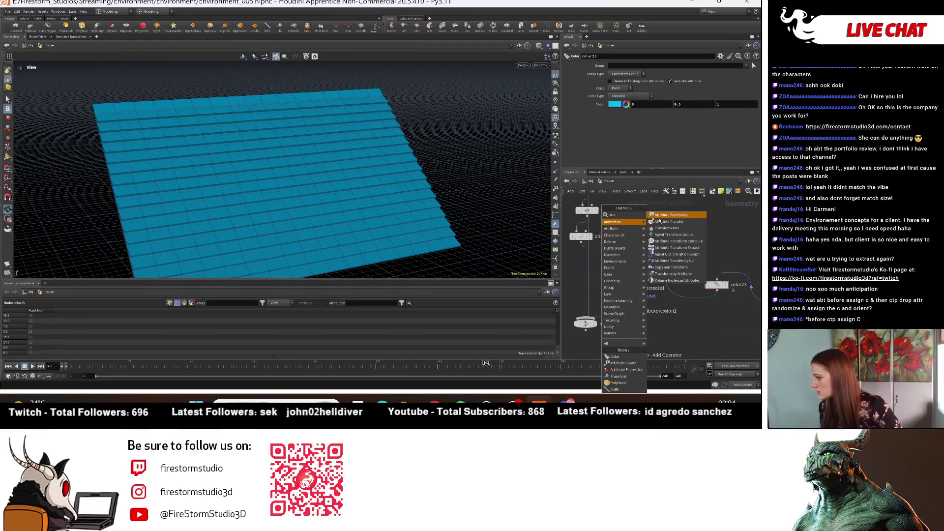
left_click(619, 222)
left_click(621, 277)
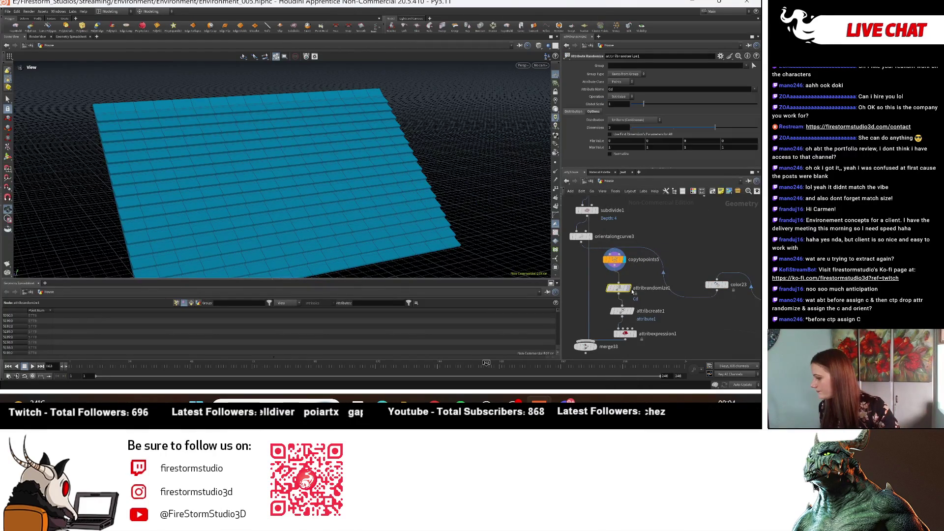
left_click(631, 291)
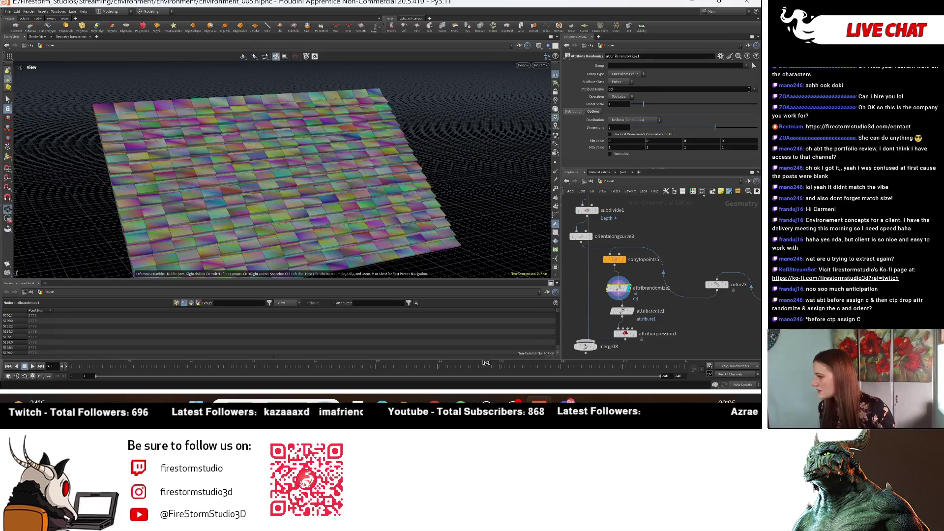
Set attribrandomize1's Attribute Class to Primitive
left_click_drag(550, 246, 492, 275)
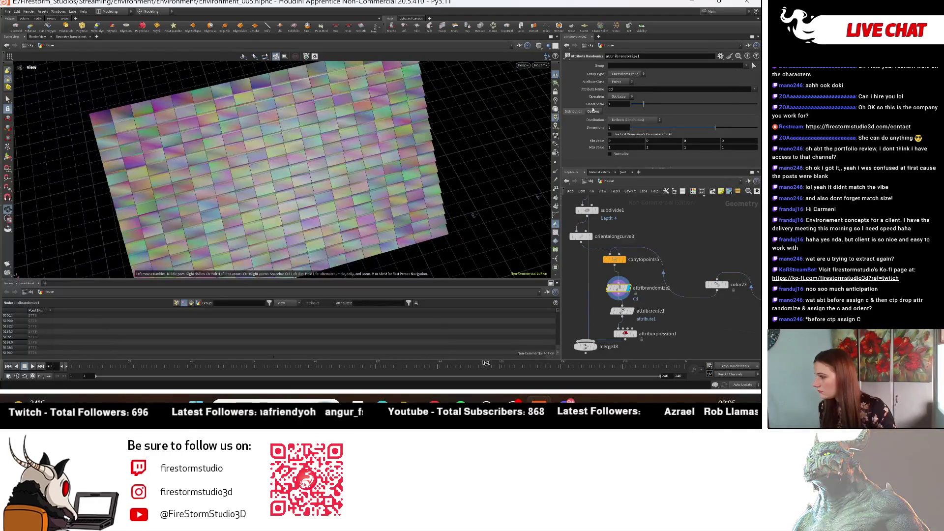
left_click(746, 66)
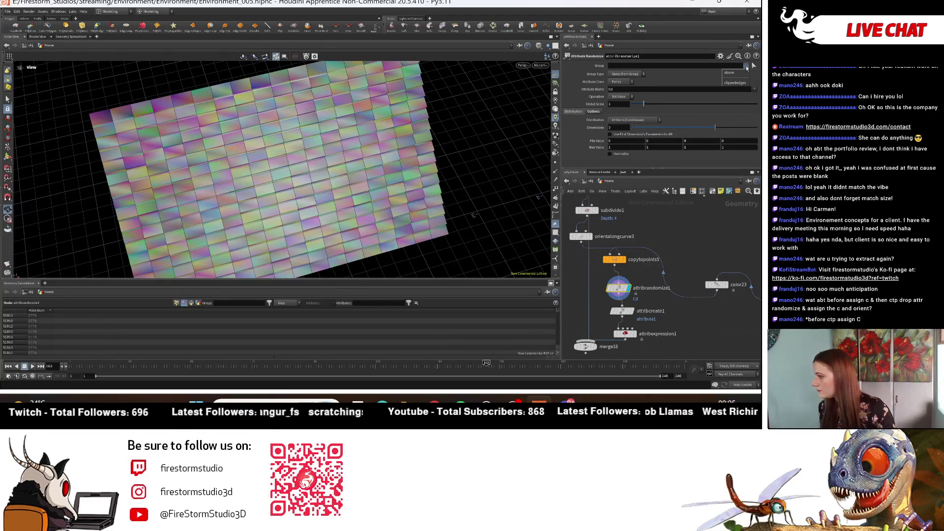
left_click(621, 83)
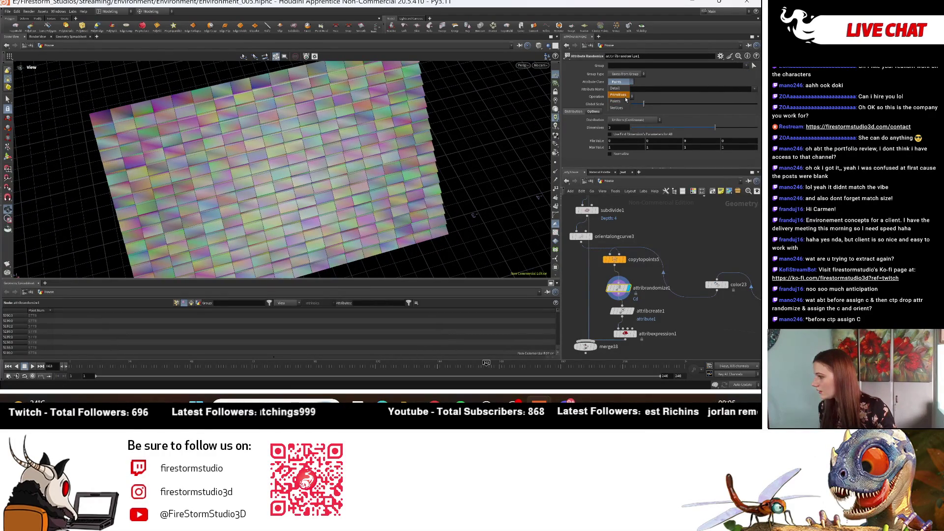
left_click(624, 96)
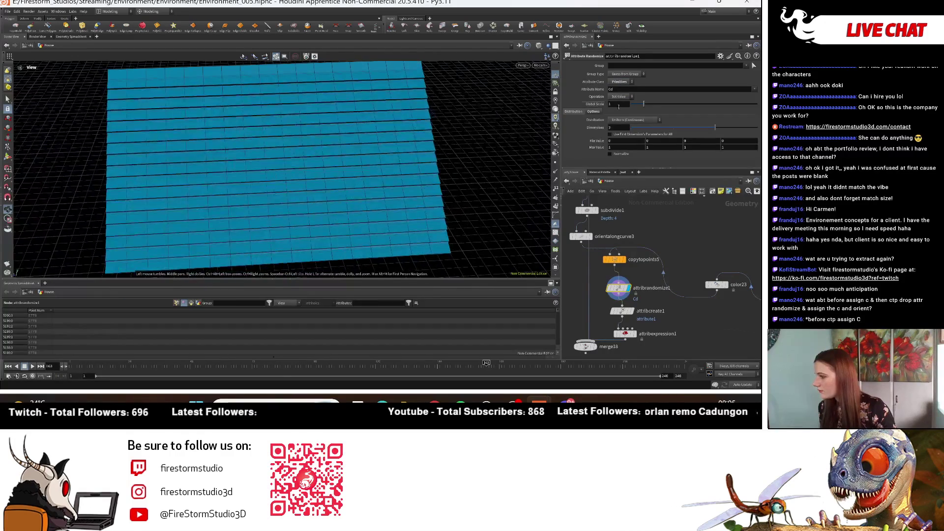
Try the Points and Detail attribute classes, then return attribrandomize1 to Primitives
left_click(623, 83)
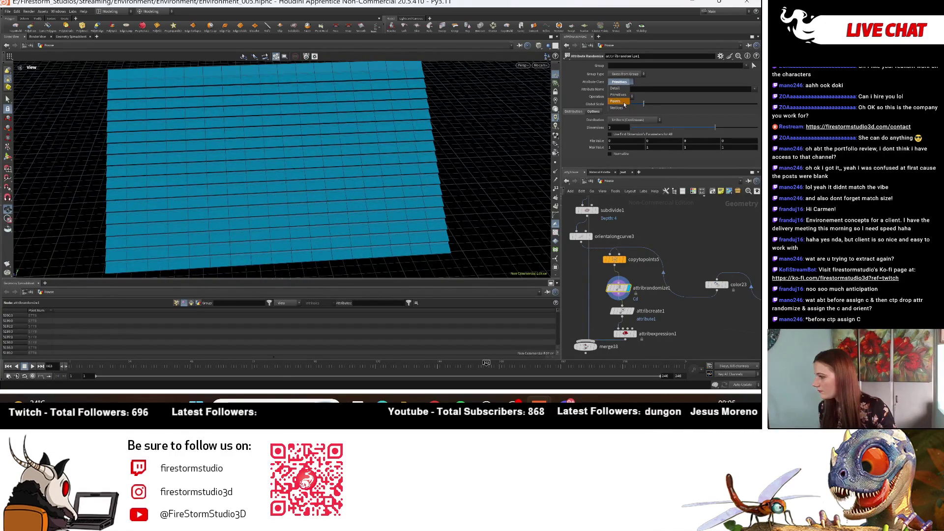
left_click(624, 101)
left_click(622, 83)
left_click(624, 88)
left_click(625, 84)
left_click(625, 95)
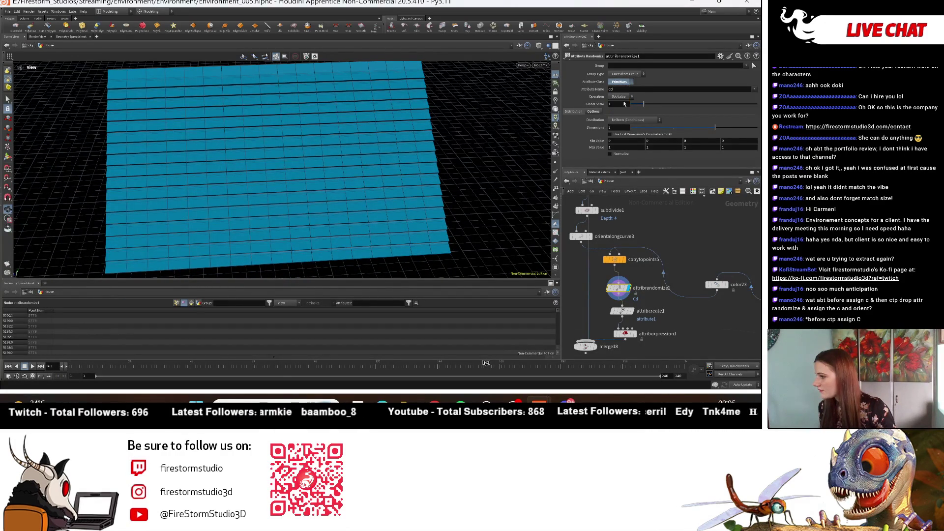
Try the Vertices class, then settle attribrandomize1's Attribute Class on Detail
left_click(623, 82)
left_click(624, 109)
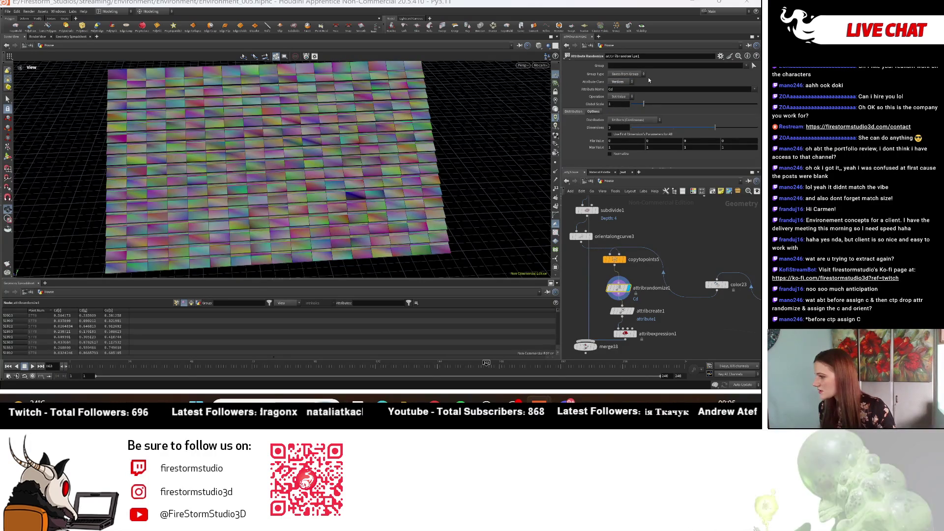
left_click(632, 86)
left_click(621, 89)
left_click_drag(418, 125, 386, 133)
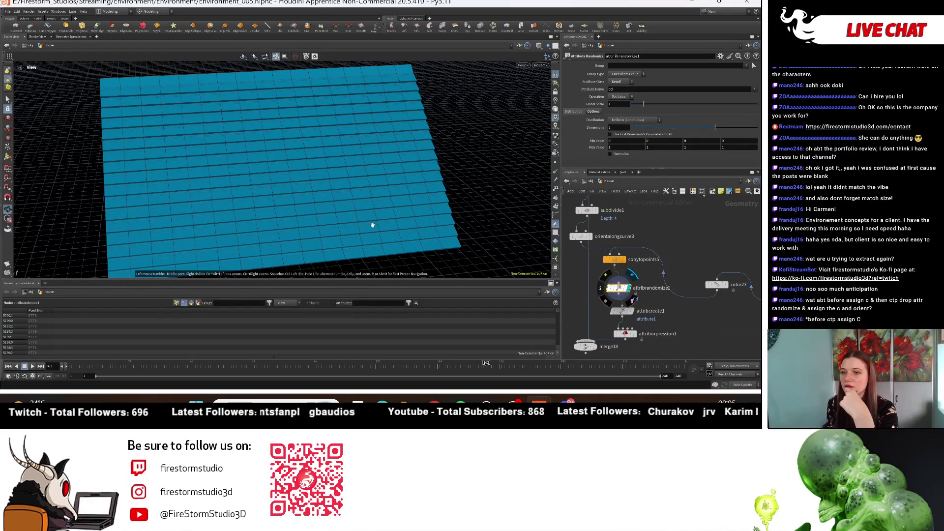
scroll(688, 297, "up", 2)
scroll(645, 301, "down", 4)
scroll(644, 301, "up", 2)
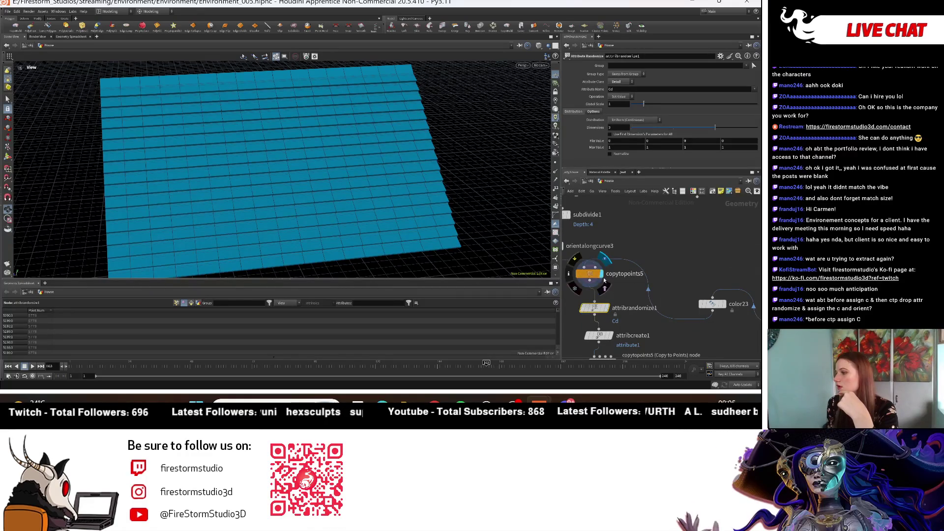
Set copytopoints5's source group type to Primitives
left_click(590, 275)
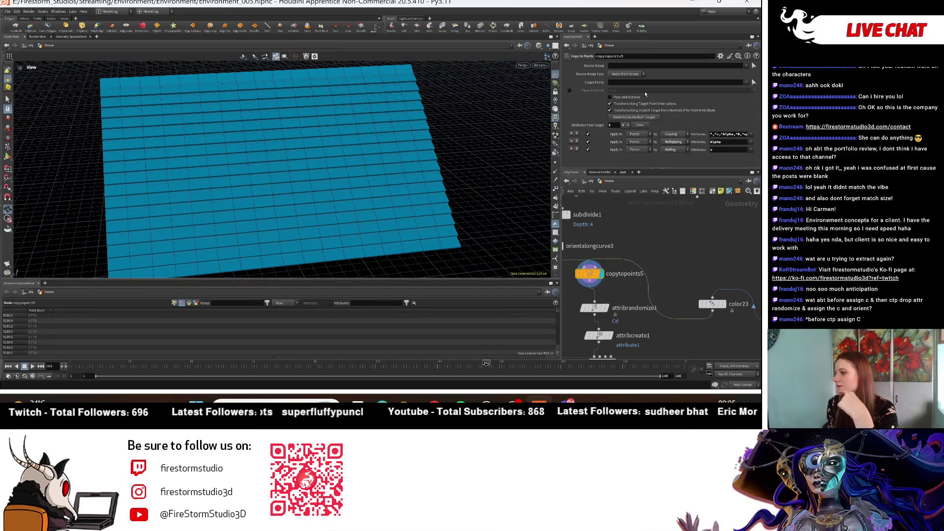
left_click(636, 74)
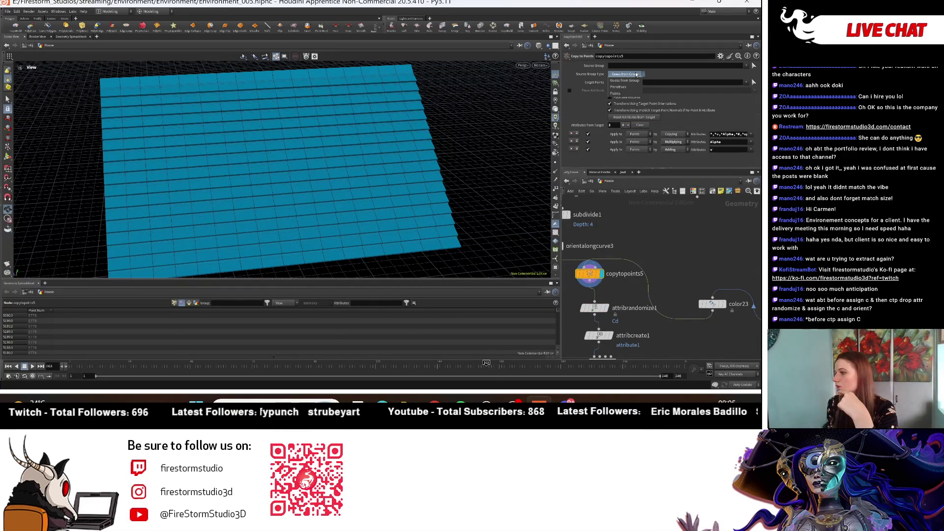
left_click(622, 87)
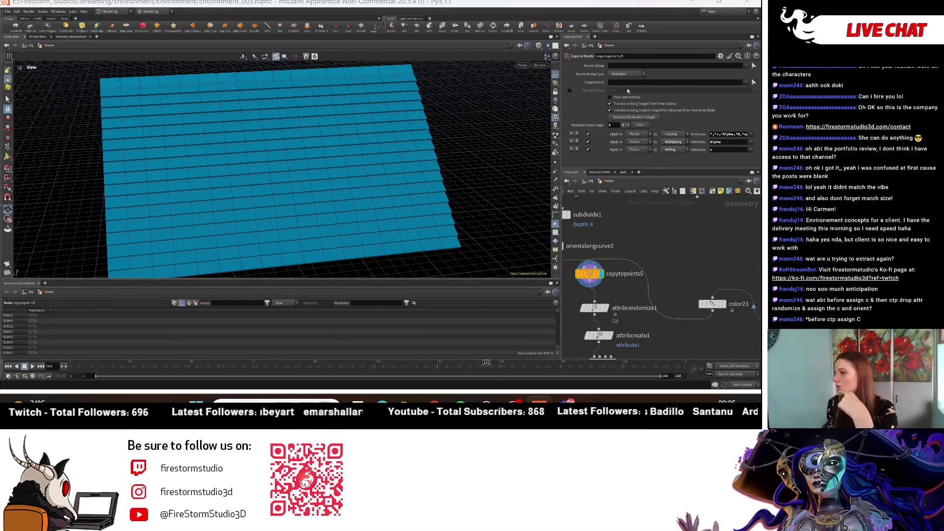
left_click(626, 74)
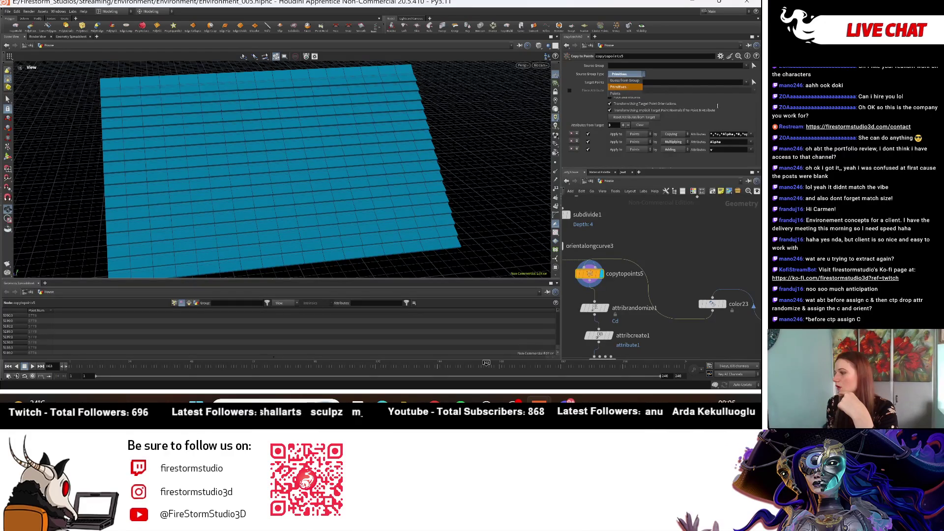
left_click(685, 97)
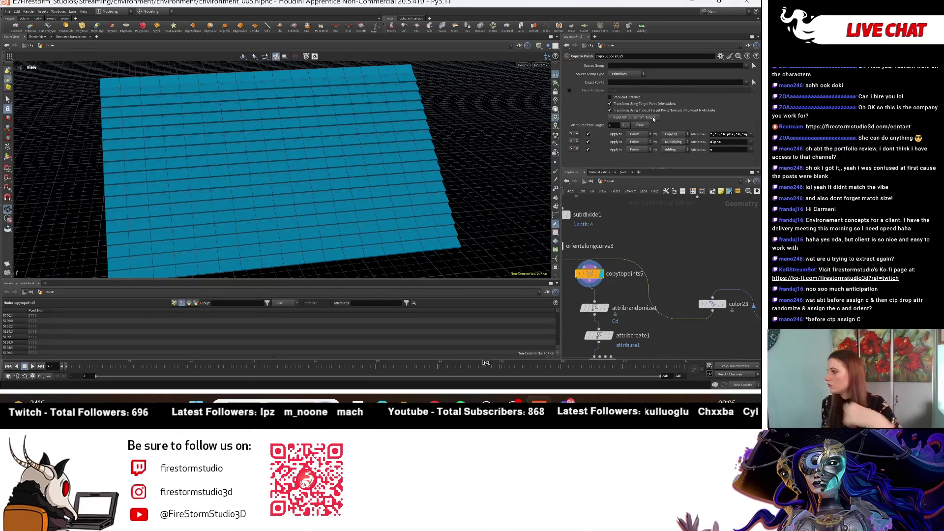
scroll(643, 311, "down", 2)
In attribrandomize1's Options, change Attribute Class from Detail to Primitives and inspect the tiles
left_click(603, 305)
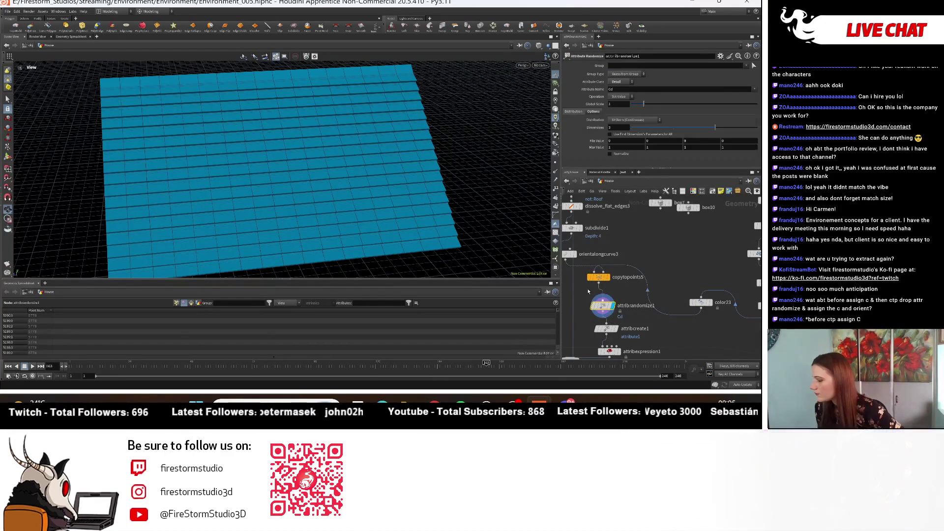
mouse_move(511, 185)
left_mouse_down()
mouse_move(464, 176)
mouse_move(485, 162)
left_mouse_up()
left_click(594, 112)
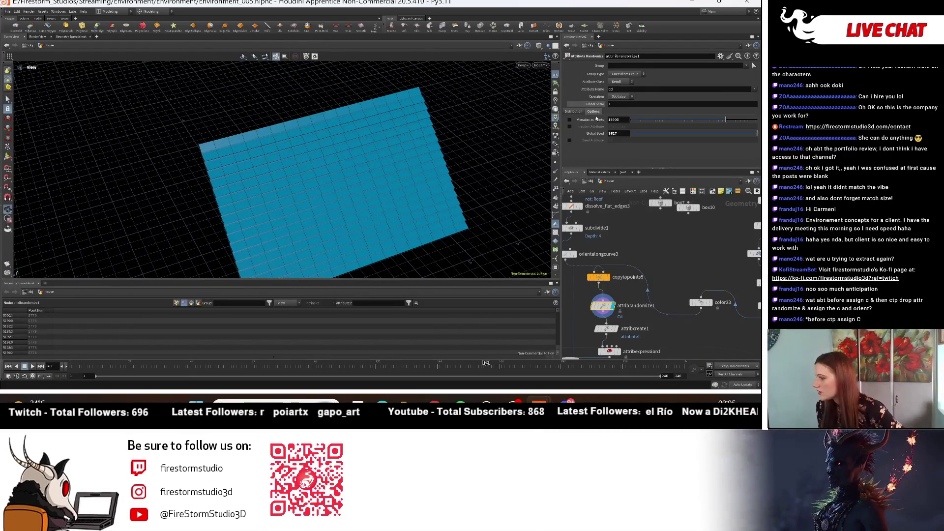
left_click_drag(374, 168, 332, 156)
left_click(619, 81)
left_click(619, 90)
mouse_move(394, 147)
left_mouse_down()
mouse_move(380, 142)
mouse_move(432, 172)
mouse_move(285, 182)
mouse_move(361, 146)
mouse_move(386, 152)
left_mouse_up()
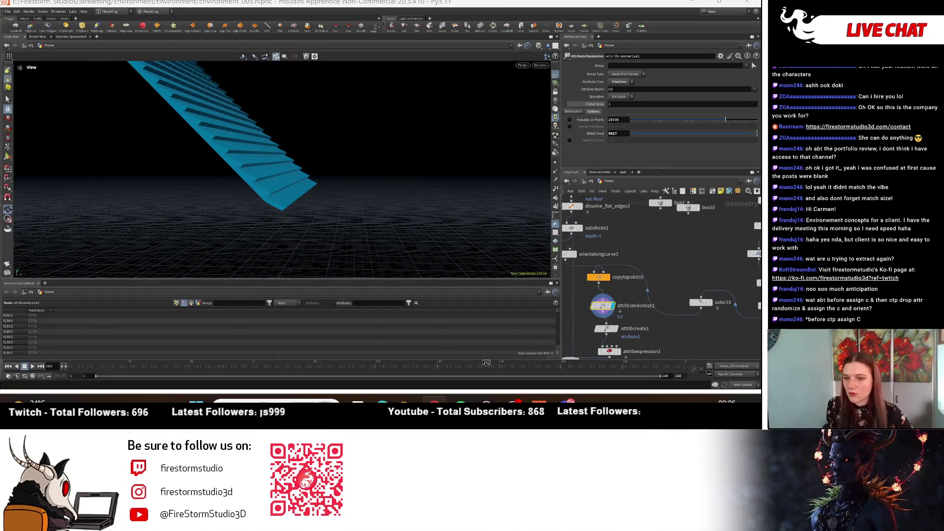
mouse_move(348, 184)
left_mouse_down()
mouse_move(284, 238)
mouse_move(281, 120)
mouse_move(270, 181)
left_mouse_up()
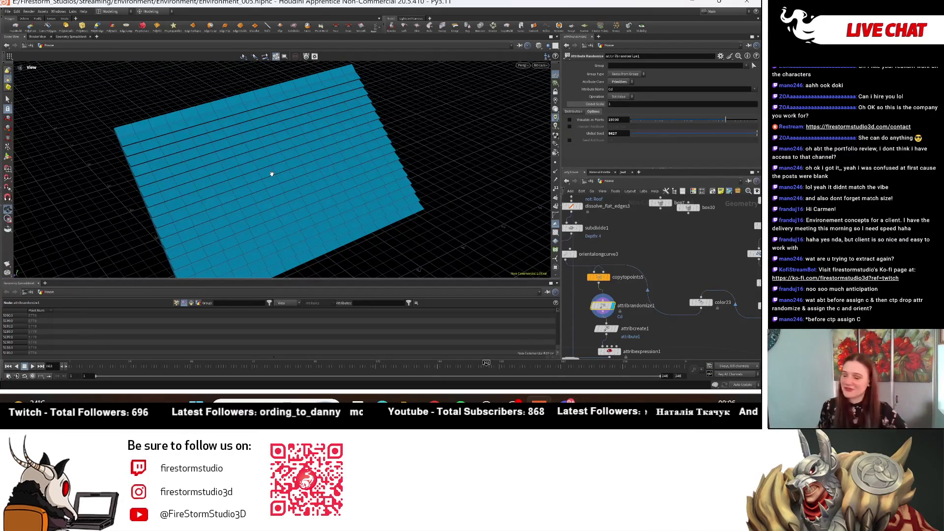
scroll(592, 281, "up", 3)
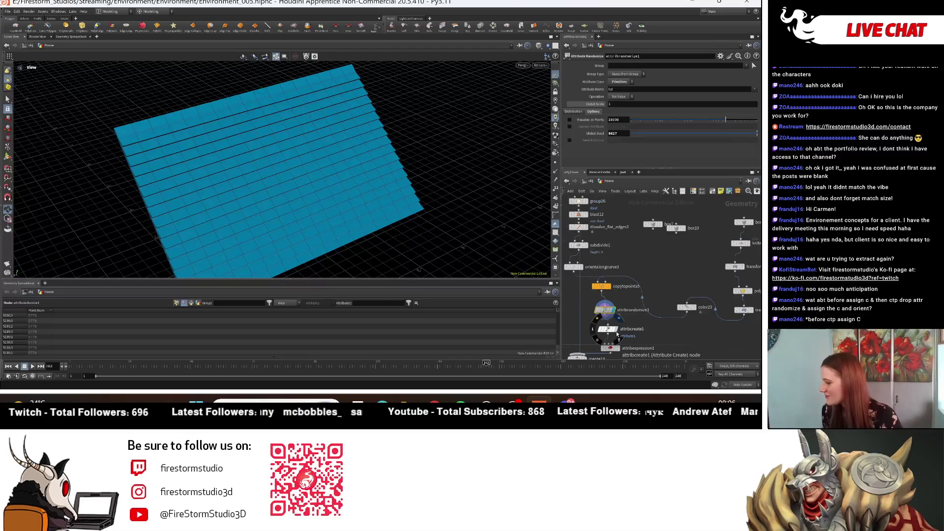
Compare the attribcreate1 and attribrandomize1 results and select the Cd attribute name
left_click(605, 327)
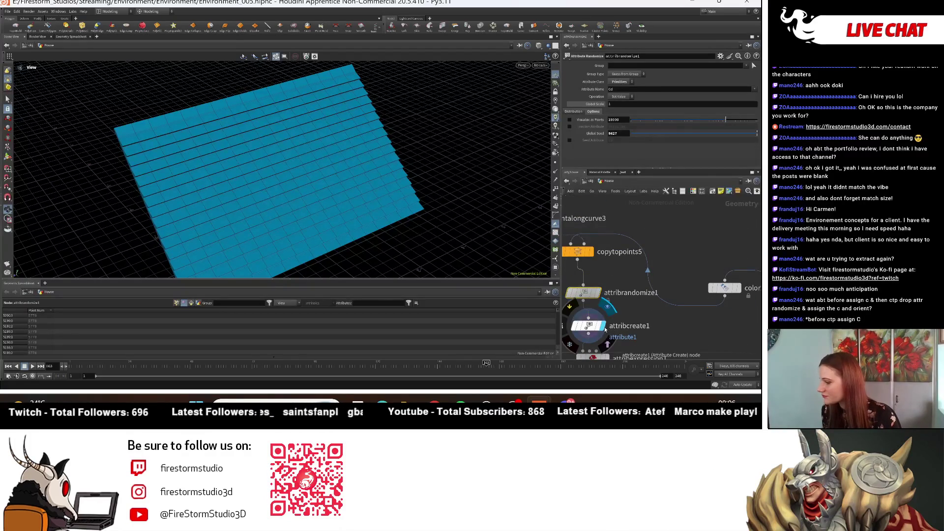
left_click(597, 294)
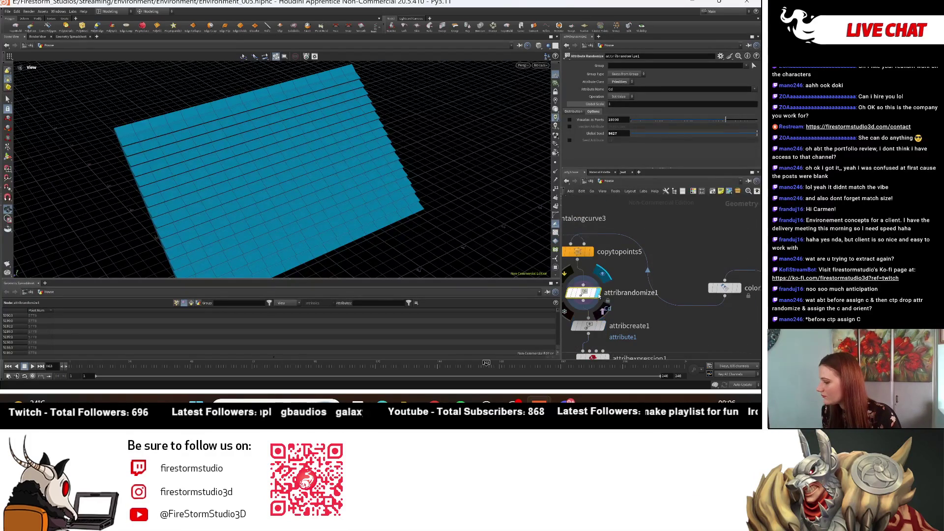
double_click(612, 89)
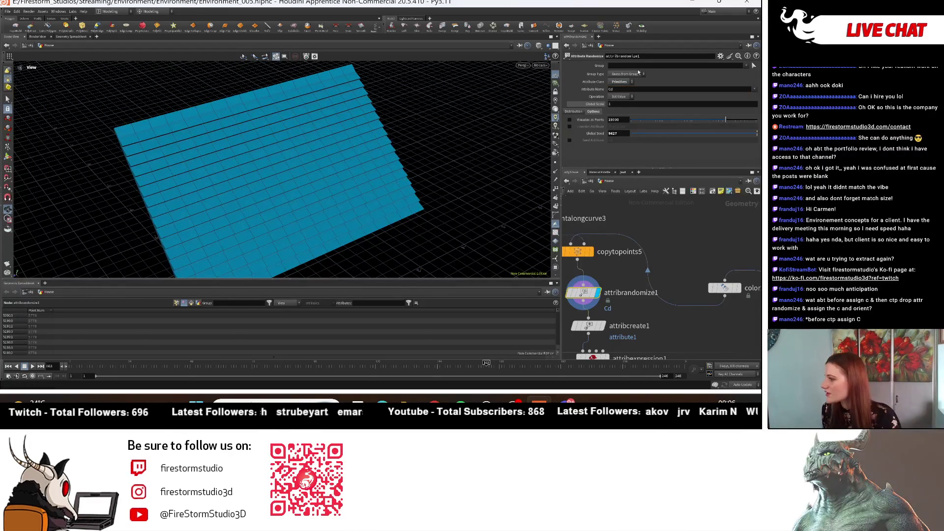
Check the Attribute Class and Group Type menus, then display attribcreate1
left_click(621, 82)
left_click(633, 74)
left_click(633, 75)
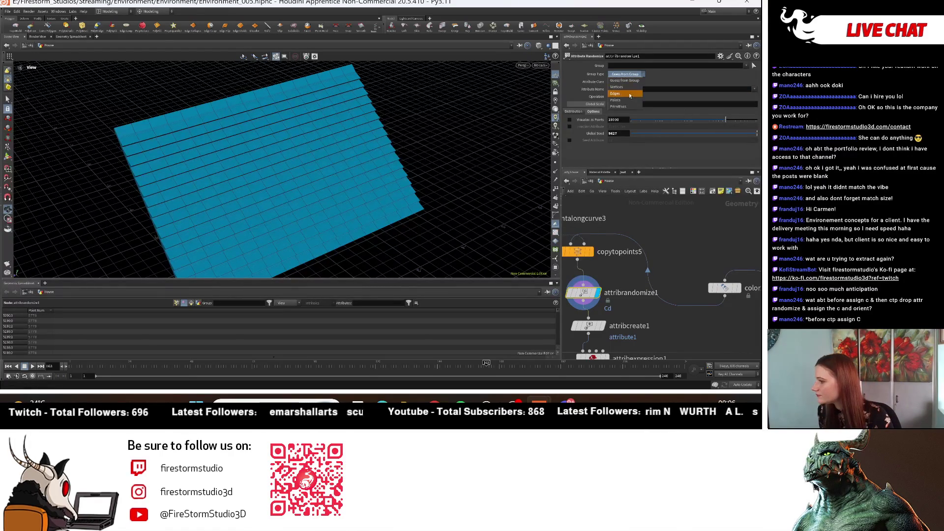
left_click(601, 326)
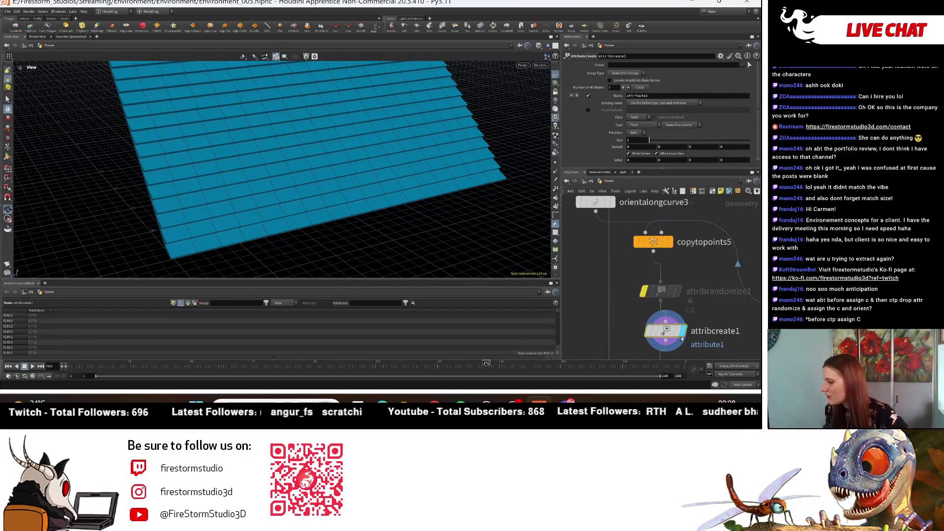
Delete attribcreate1 and wire attribexpression1 between attribrandomize1 and merge18, displaying its output
mouse_move(674, 335)
key("Delete")
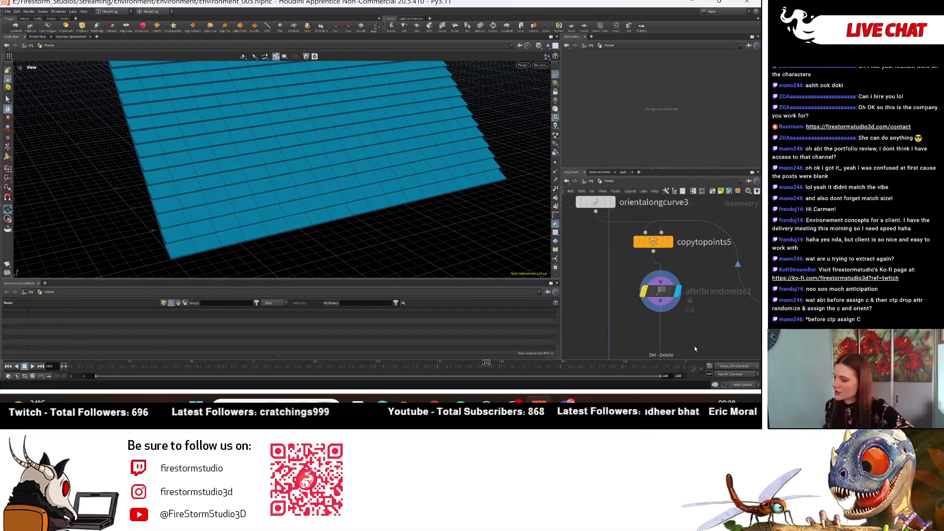
left_click_drag(687, 288, 682, 244)
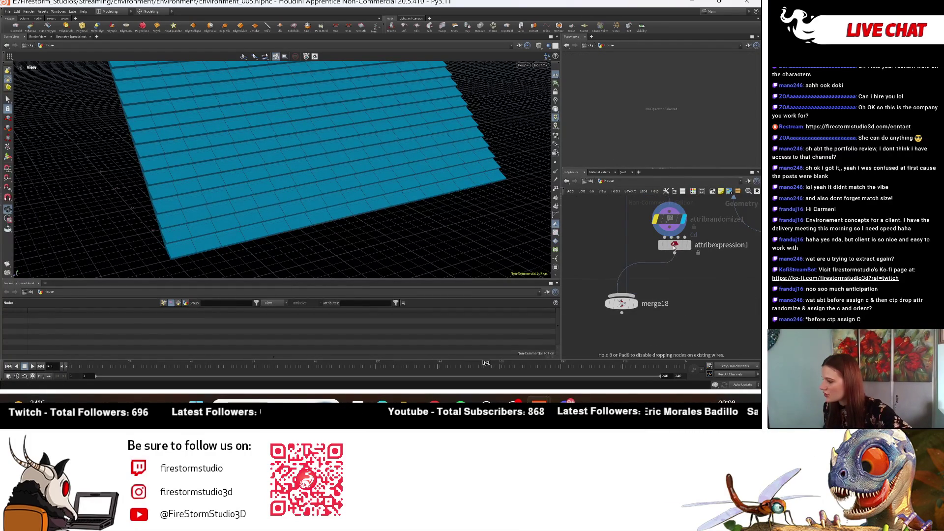
left_click(686, 243)
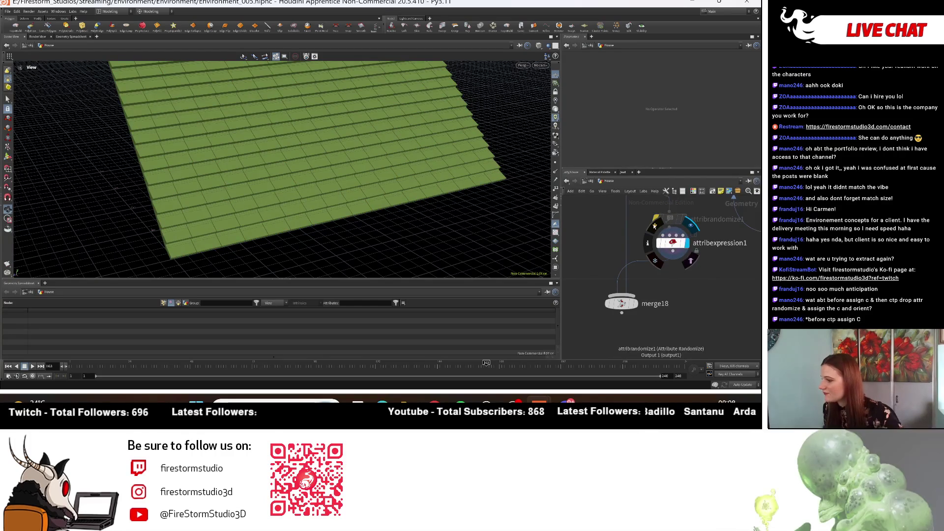
left_click(676, 244)
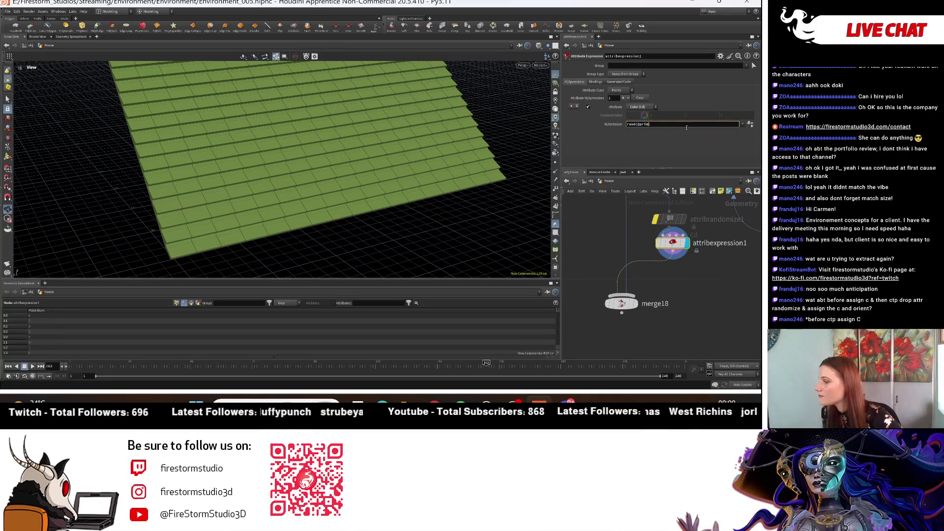
type("num")
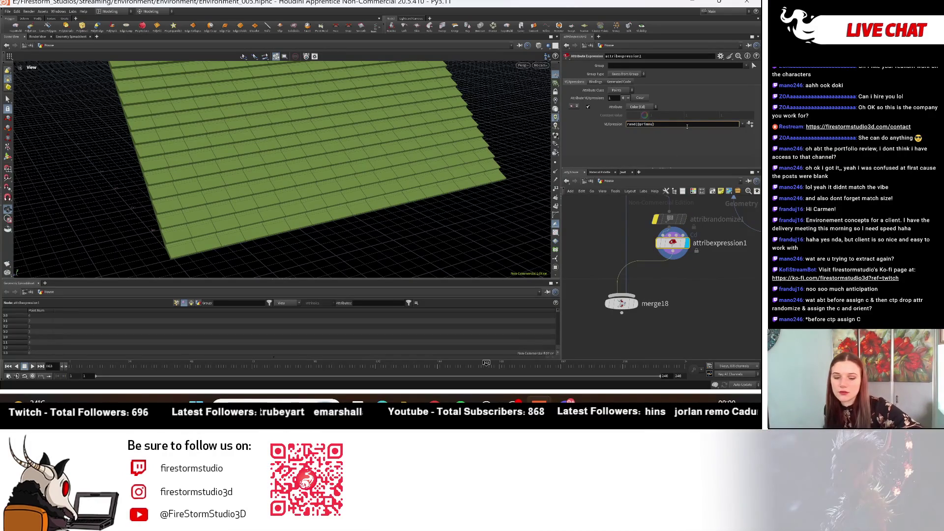
key("Return")
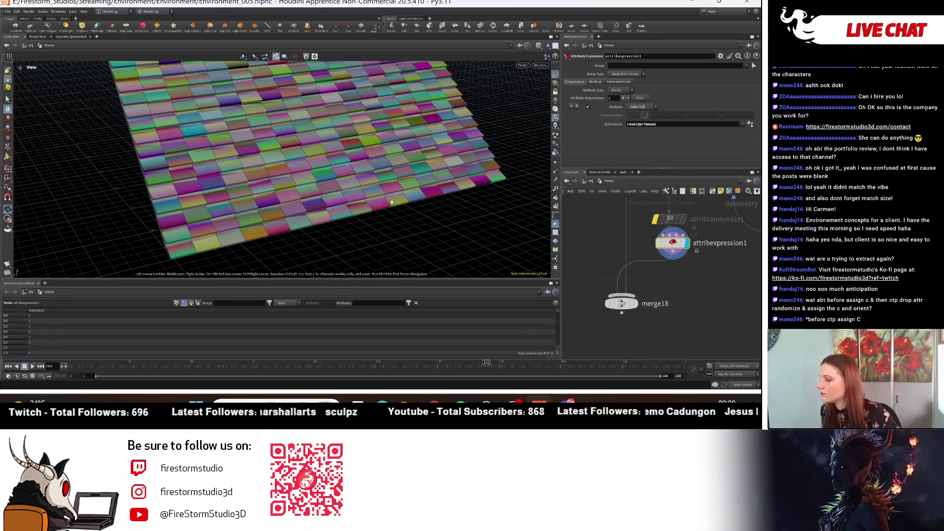
left_click_drag(400, 204, 519, 165)
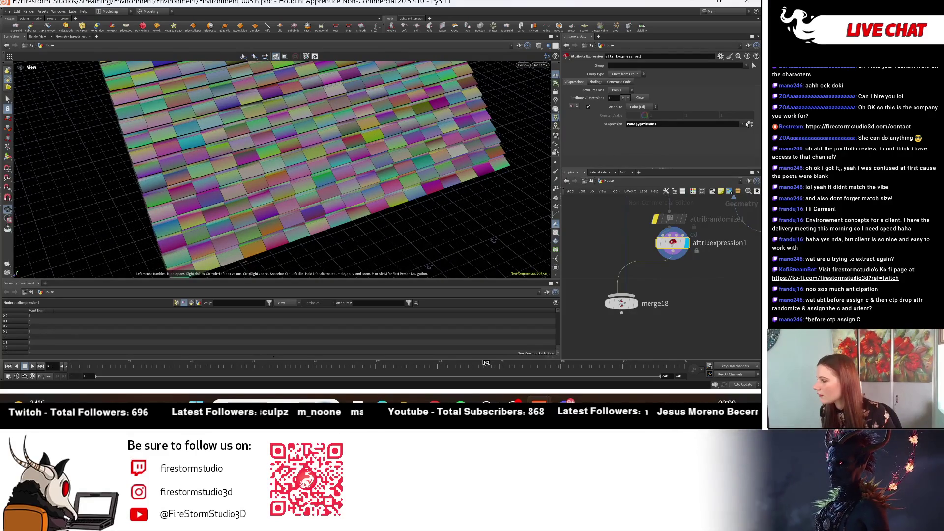
left_click(636, 106)
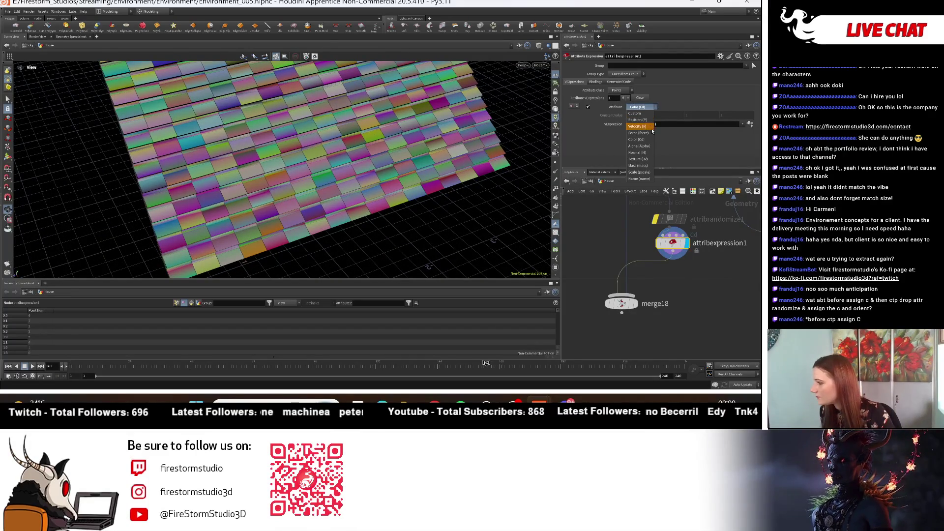
Set attribexpression1's Attribute to Custom with the name 'primitive'
left_click(635, 113)
left_click(643, 108)
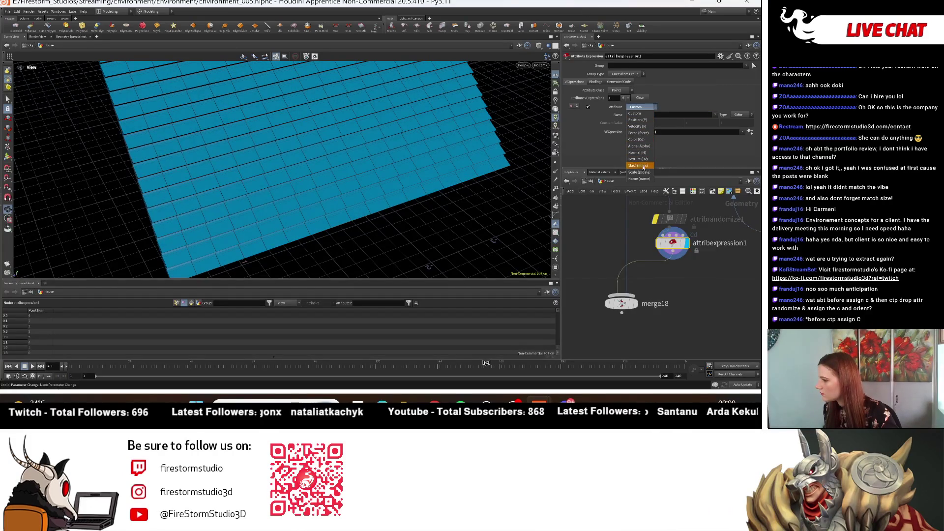
left_click(635, 113)
left_click(645, 114)
type("primi")
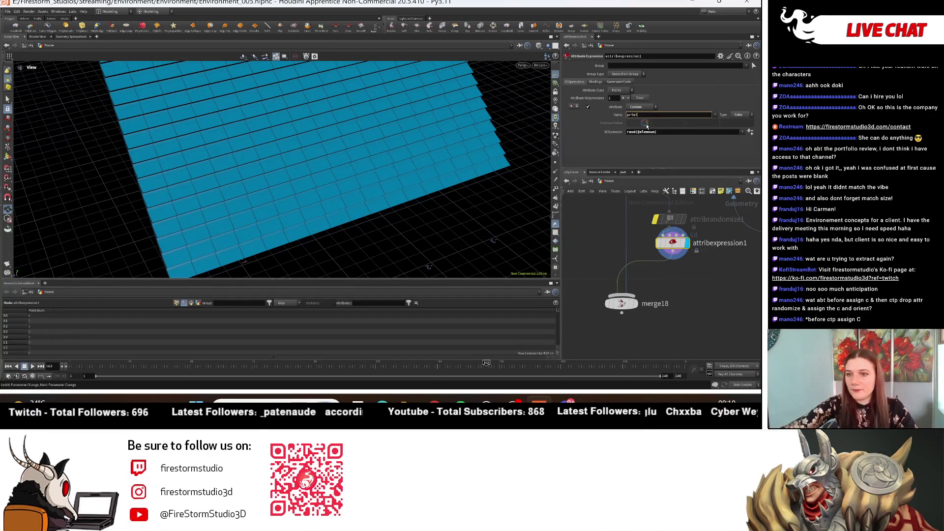
type("e")
key("Return")
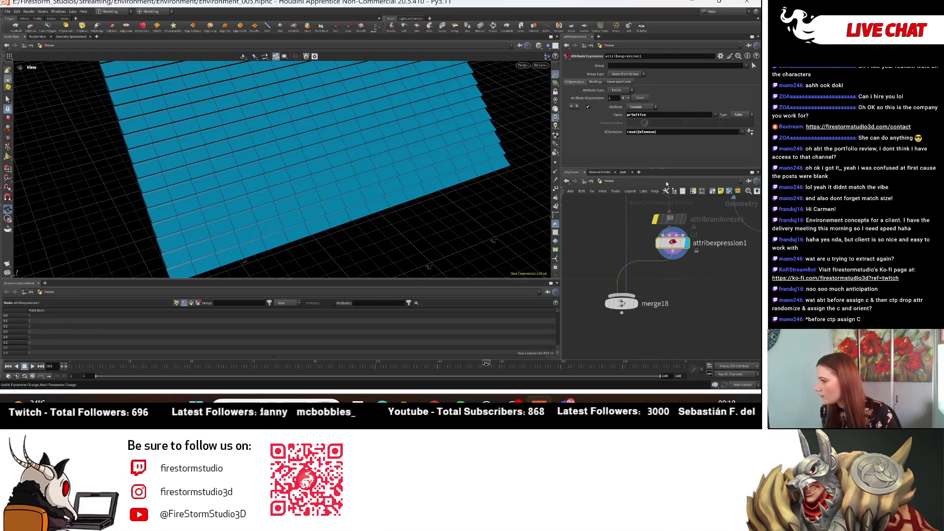
left_click(663, 131)
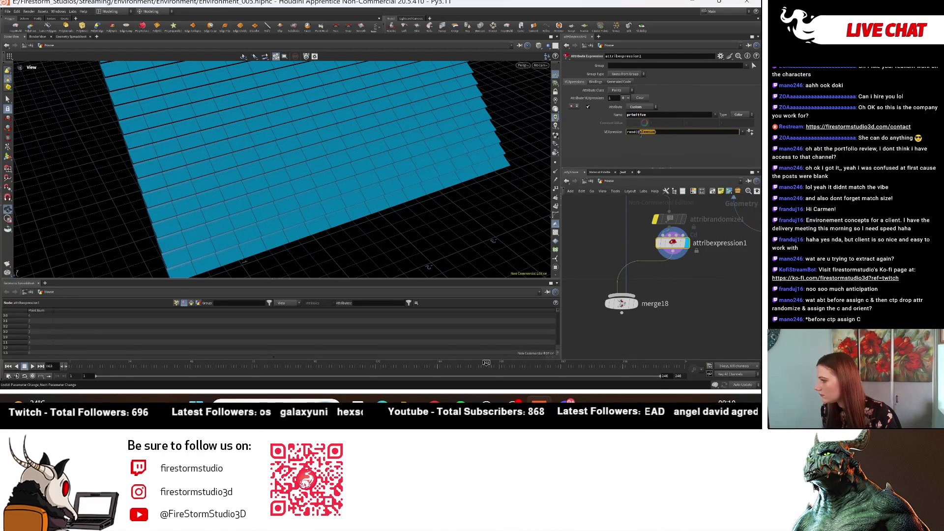
type("primit")
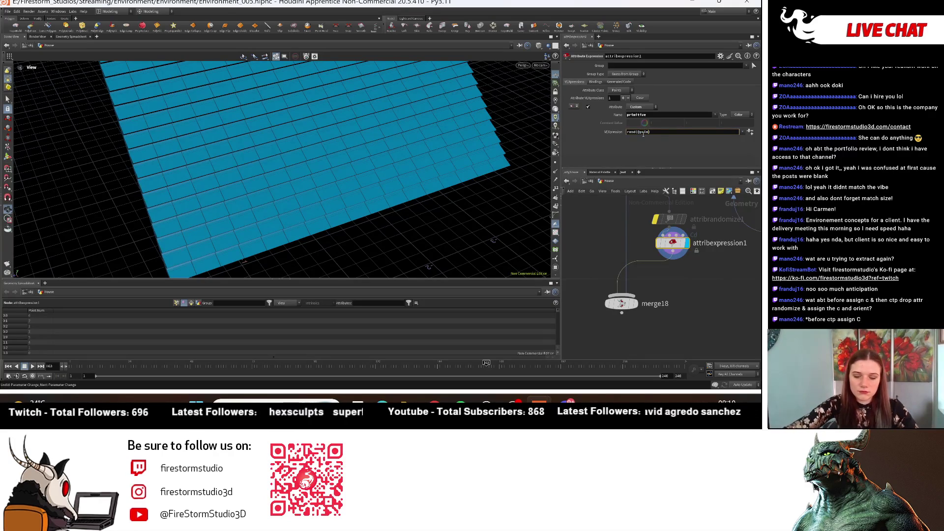
type("ive")
key("Return")
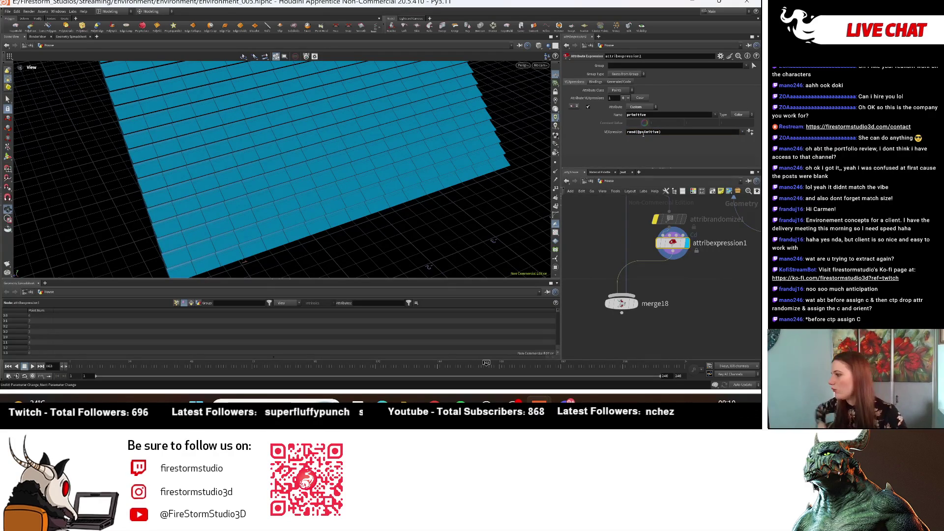
left_click(186, 304)
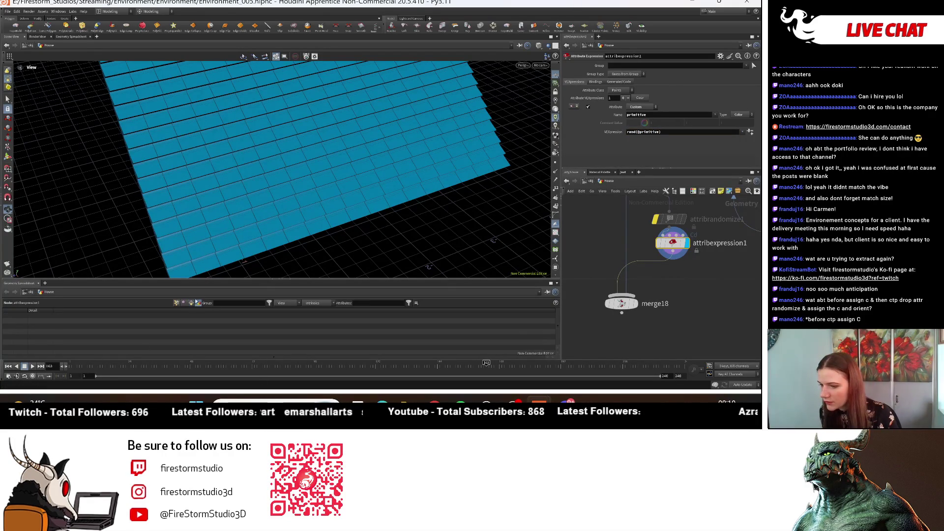
left_click(177, 304)
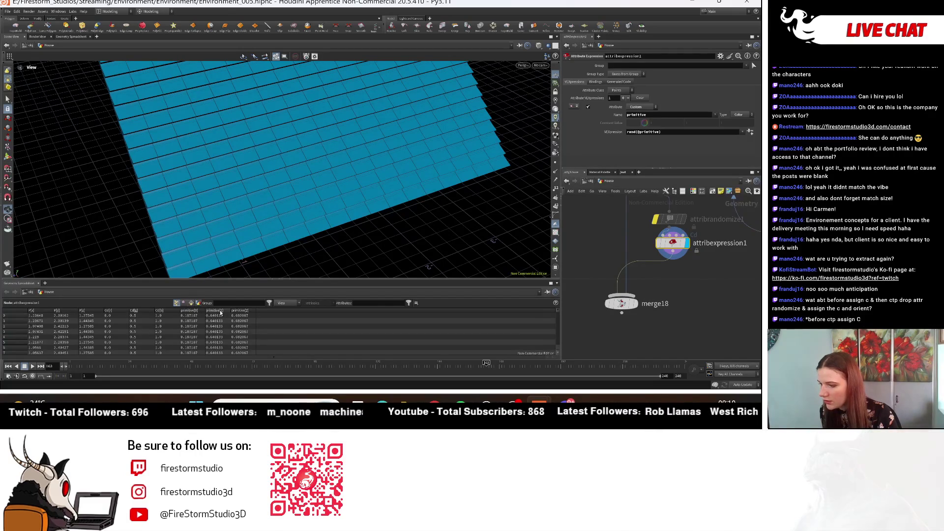
Rename the custom attribute to 'name' and review its values in the point rows from 5701
scroll(211, 317, "down", 8)
scroll(221, 337, "down", 12)
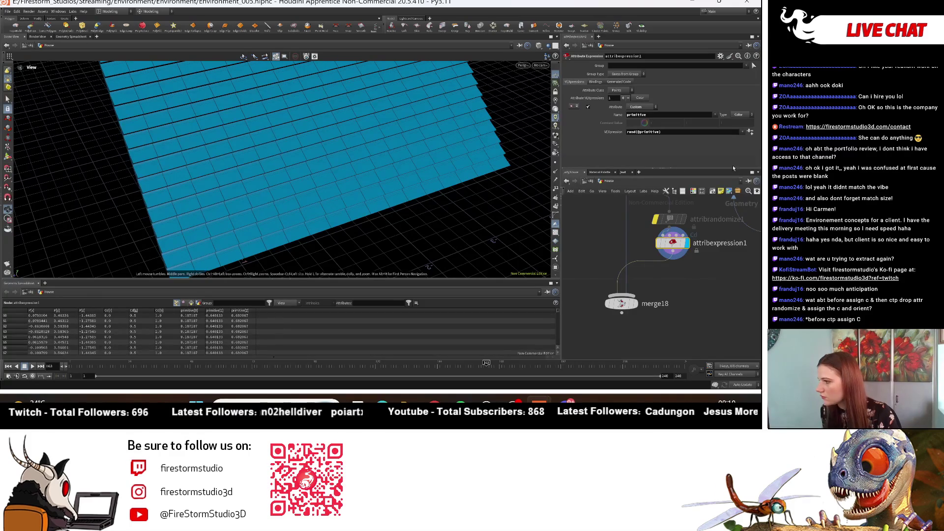
double_click(655, 116)
type("name")
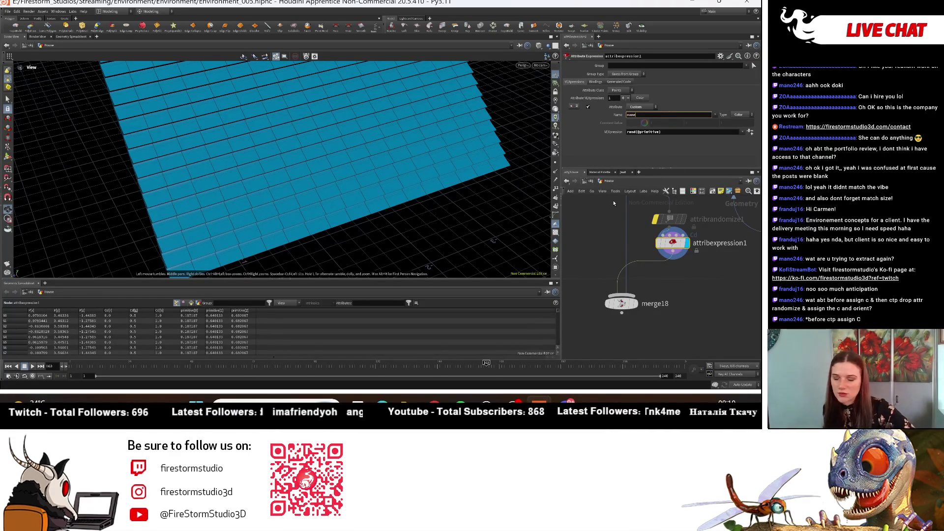
key("Return")
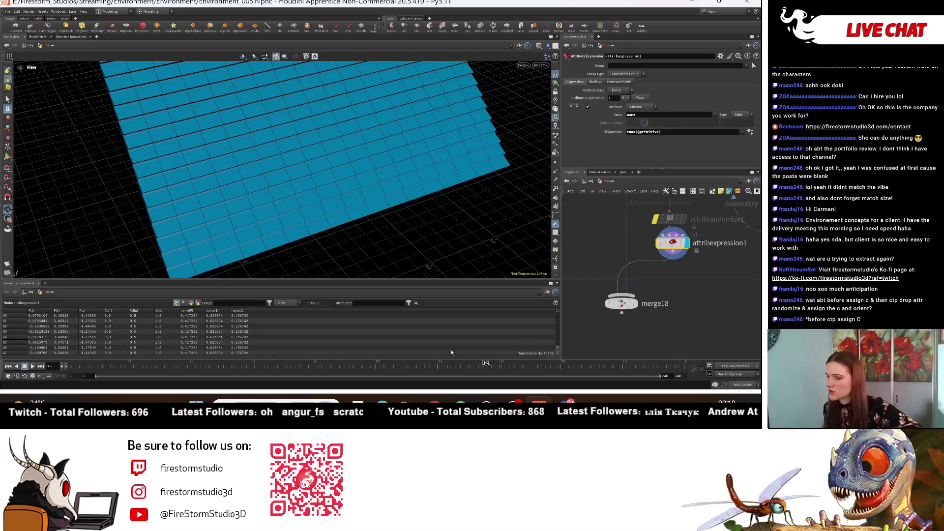
mouse_move(301, 219)
left_mouse_down()
mouse_move(290, 194)
mouse_move(327, 157)
mouse_move(260, 183)
mouse_move(359, 198)
mouse_move(441, 143)
mouse_move(294, 287)
left_mouse_up()
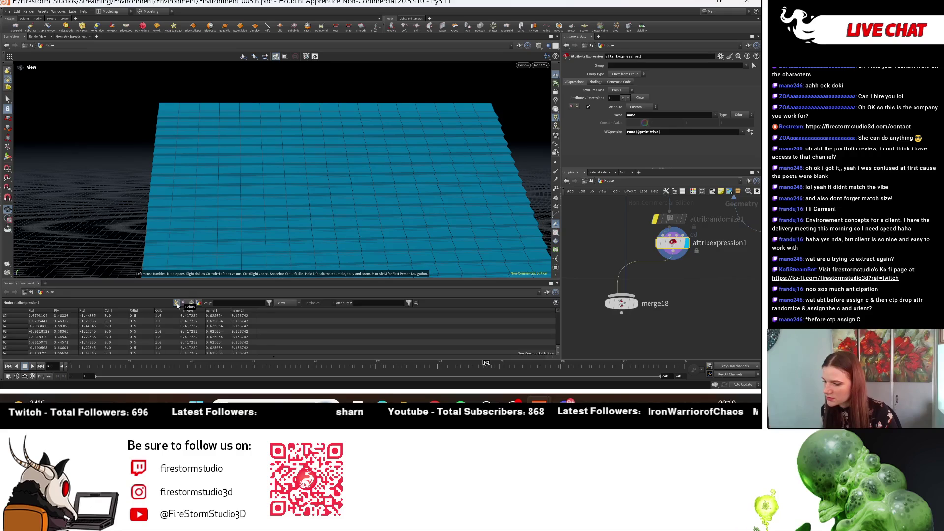
scroll(192, 325, "down", 6)
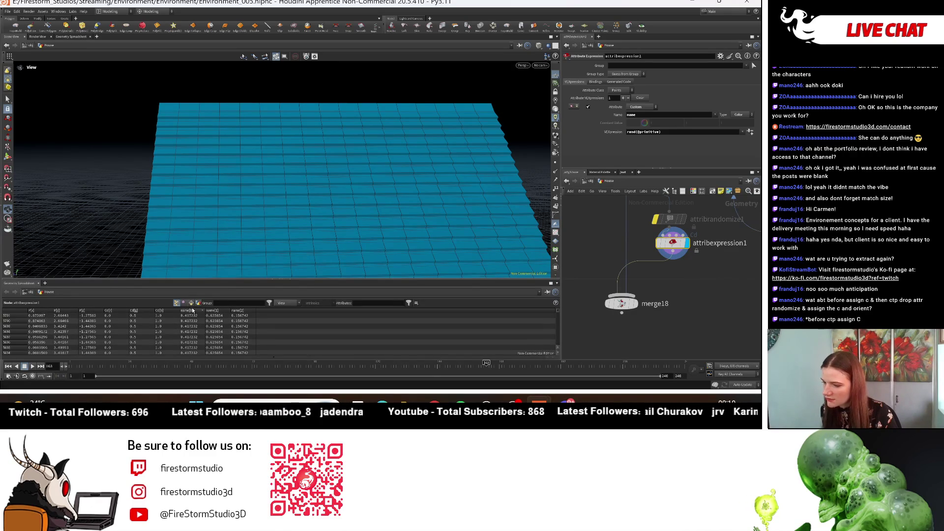
left_click(192, 310)
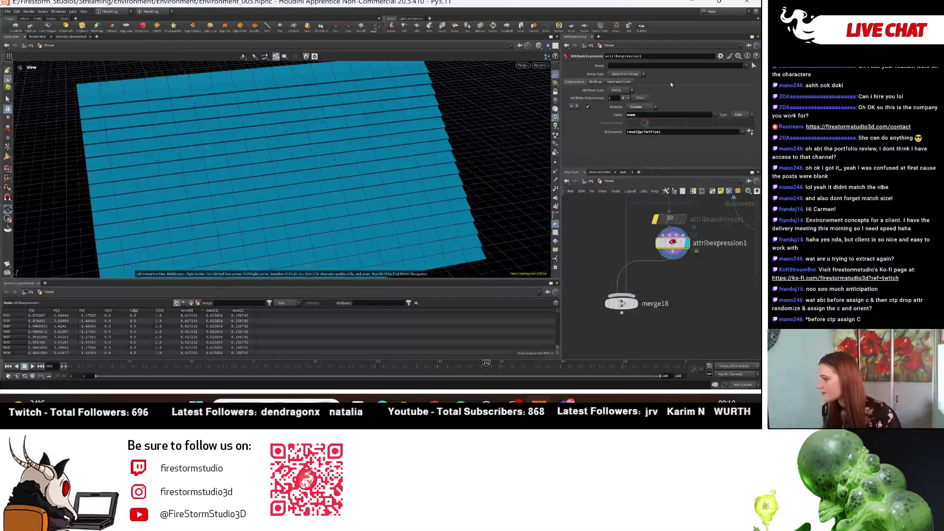